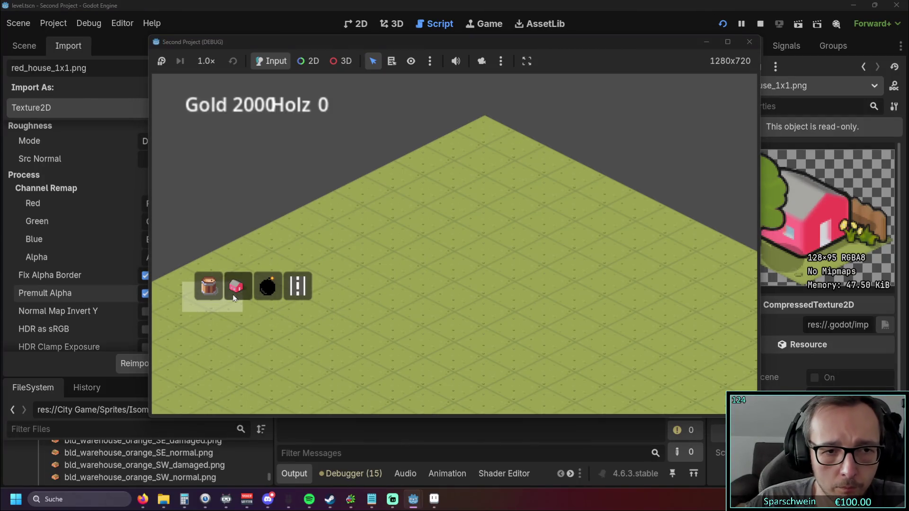
Place red houses in the running debug game, leave building mode, and stop the game
{"action": "left_click", "coordinate": [233, 296]}
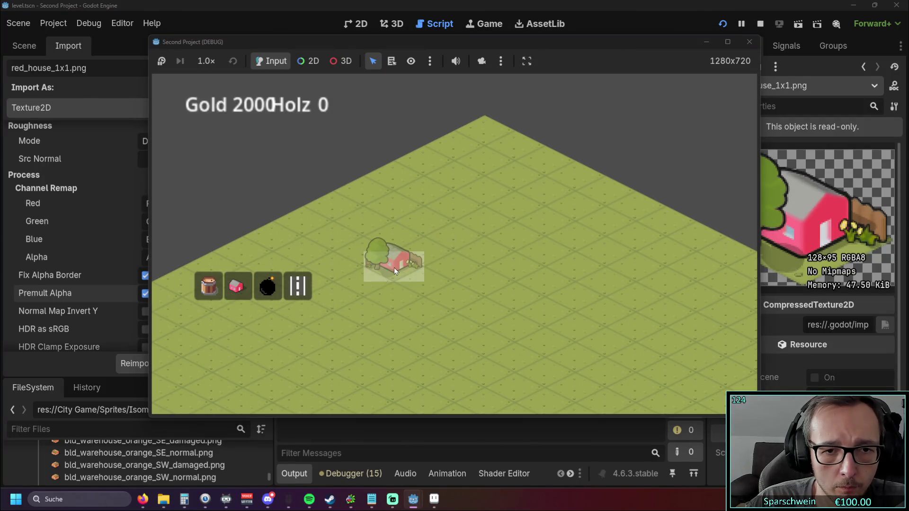
{"action": "left_click", "coordinate": [394, 268]}
{"action": "right_click", "coordinate": [405, 269]}
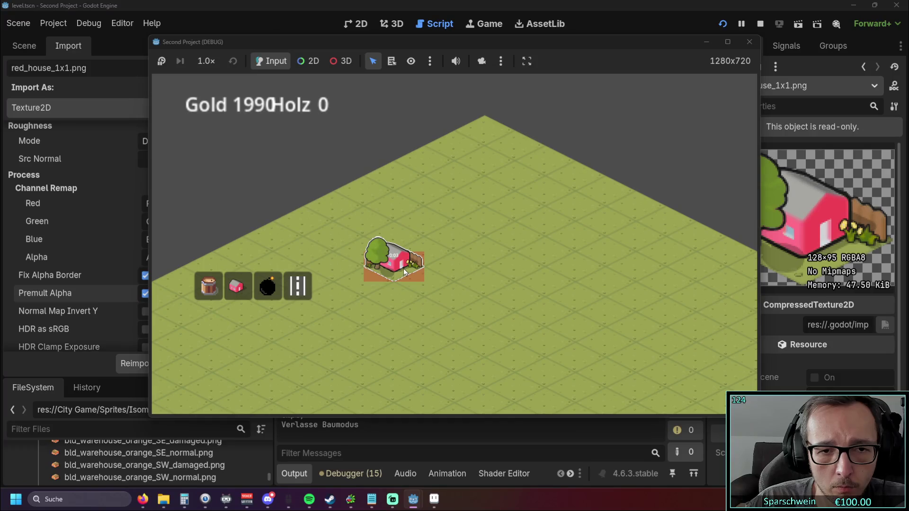
{"action": "left_click", "coordinate": [749, 41]}
Uncheck Premult Alpha and check Mipmaps > Generate for red_house_1x1.png
{"action": "left_click", "coordinate": [146, 294]}
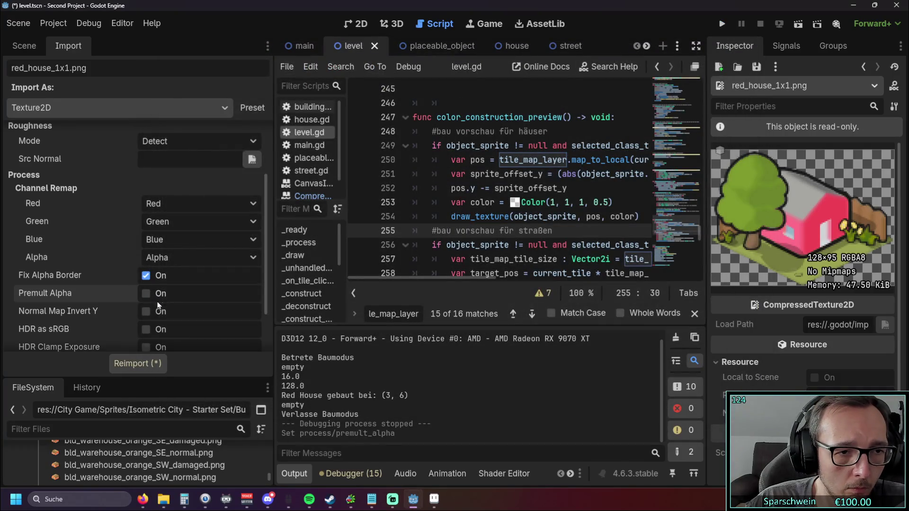
{"action": "scroll", "coordinate": [155, 306], "scroll_direction": "down", "scroll_amount": 1}
{"action": "scroll", "coordinate": [97, 279], "scroll_direction": "down", "scroll_amount": 1}
{"action": "scroll", "coordinate": [97, 277], "scroll_direction": "up", "scroll_amount": 3}
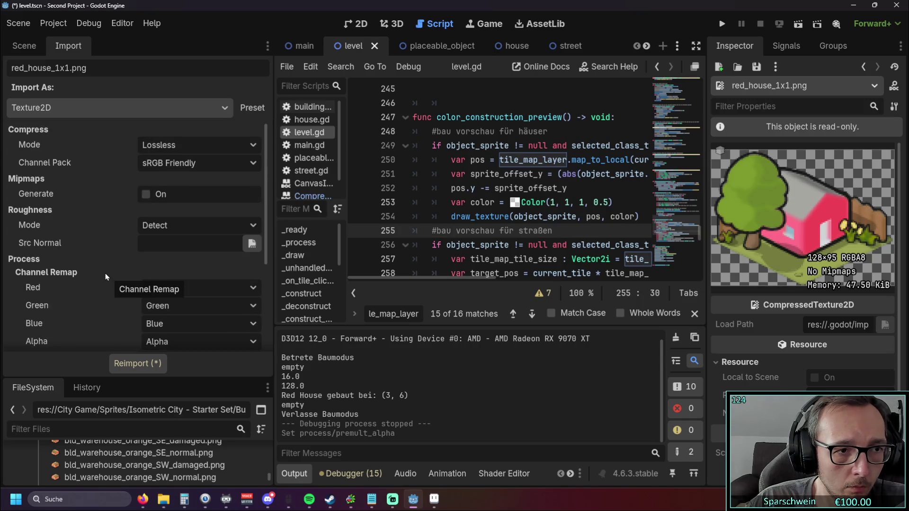
{"action": "left_click", "coordinate": [145, 198]}
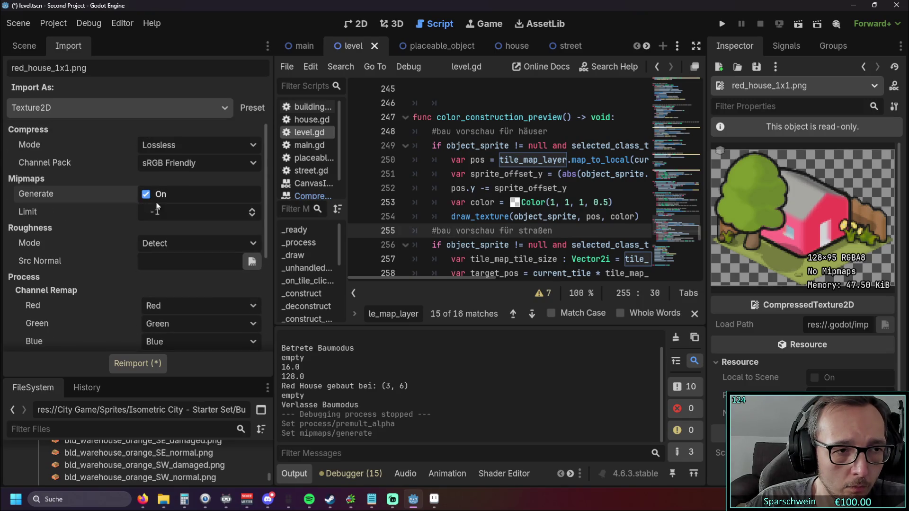
Test-place two red houses in the game, stop it, then switch mipmap generation off
{"action": "left_click", "coordinate": [723, 24]}
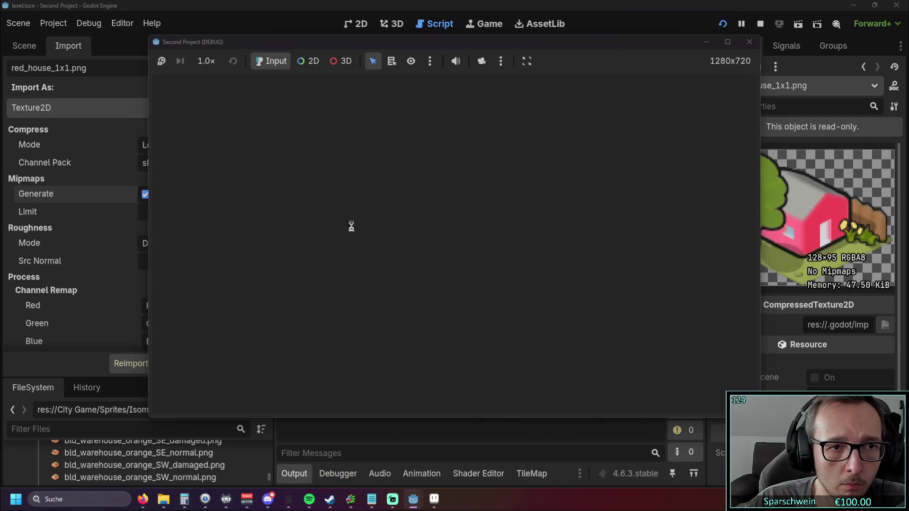
{"action": "left_click", "coordinate": [237, 286]}
{"action": "left_click", "coordinate": [425, 257]}
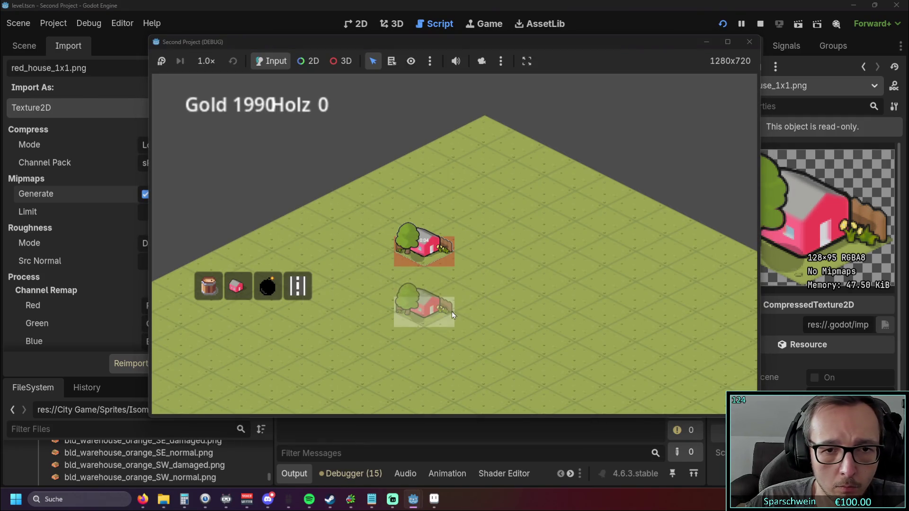
{"action": "right_click", "coordinate": [433, 250]}
{"action": "left_click", "coordinate": [236, 287]}
{"action": "left_click", "coordinate": [424, 254]}
{"action": "right_click", "coordinate": [432, 310]}
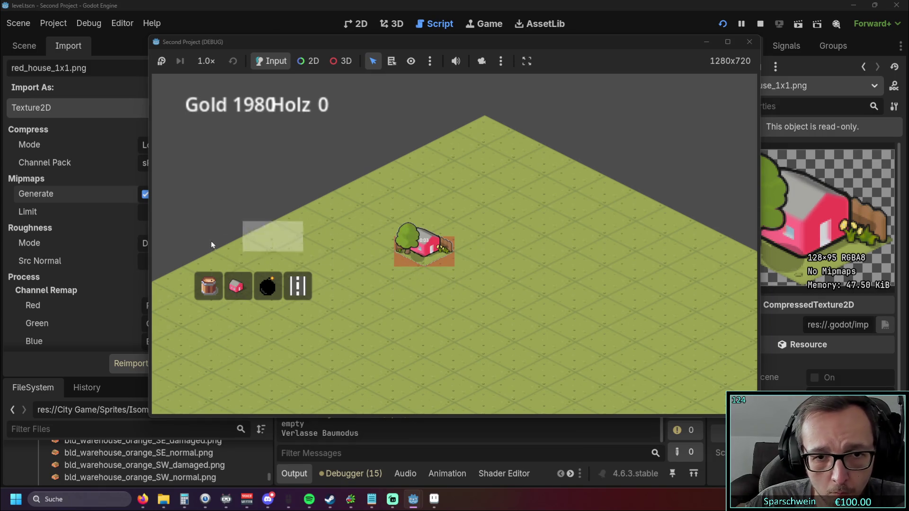
{"action": "left_click", "coordinate": [748, 48]}
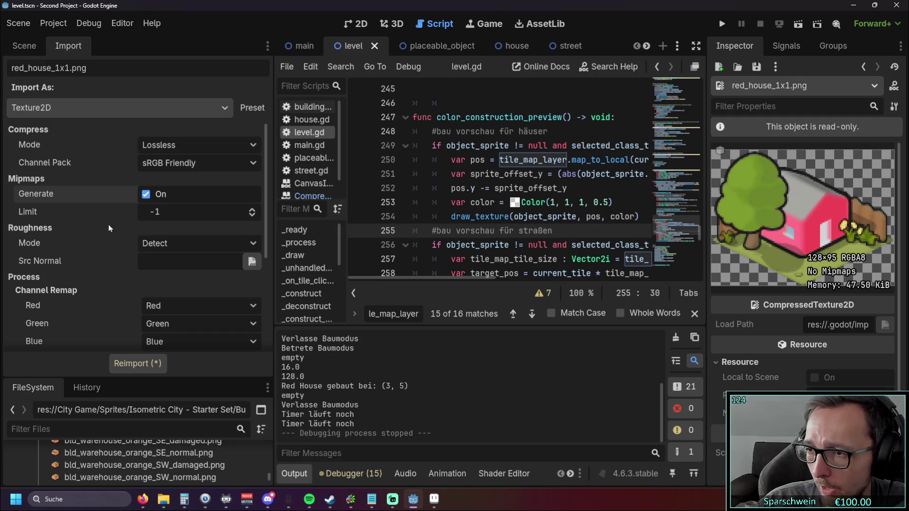
{"action": "left_click", "coordinate": [151, 195]}
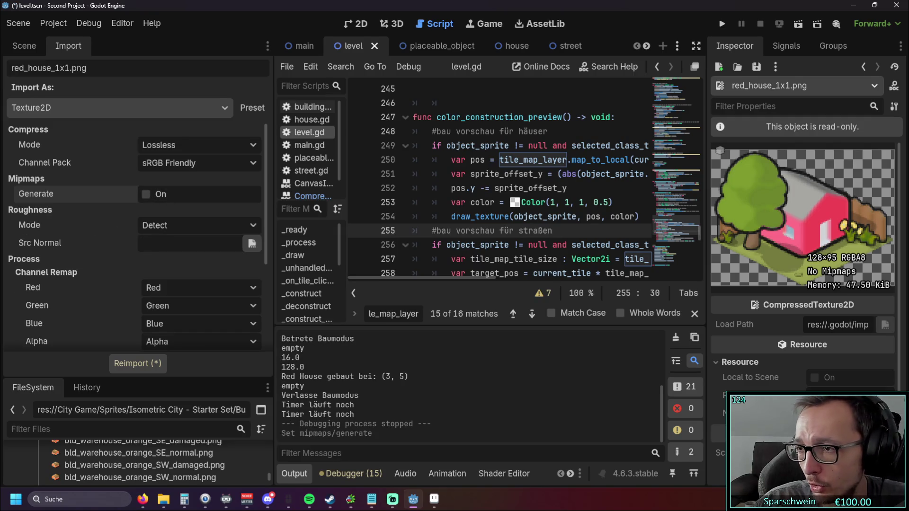
Reimport, then reimport again with Fix Alpha Border off and Premult Alpha on
{"action": "left_click", "coordinate": [138, 363]}
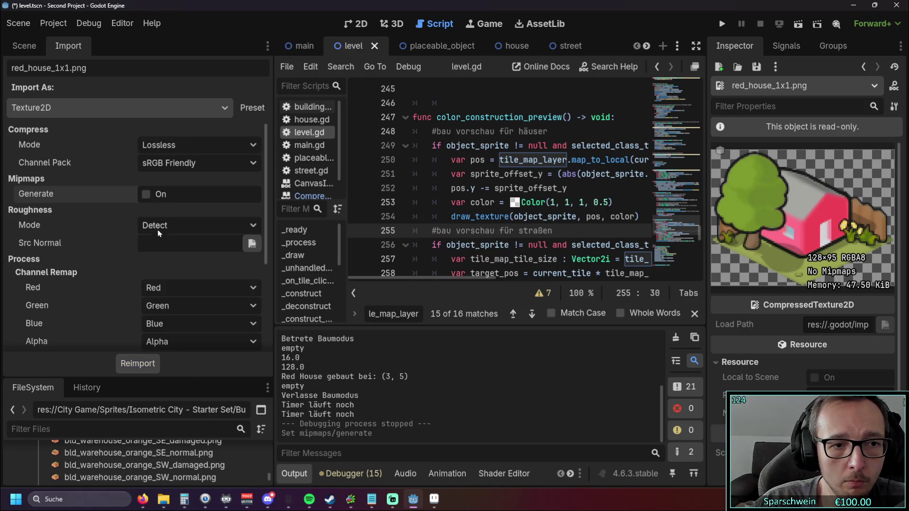
{"action": "scroll", "coordinate": [146, 203], "scroll_direction": "down", "scroll_amount": 3}
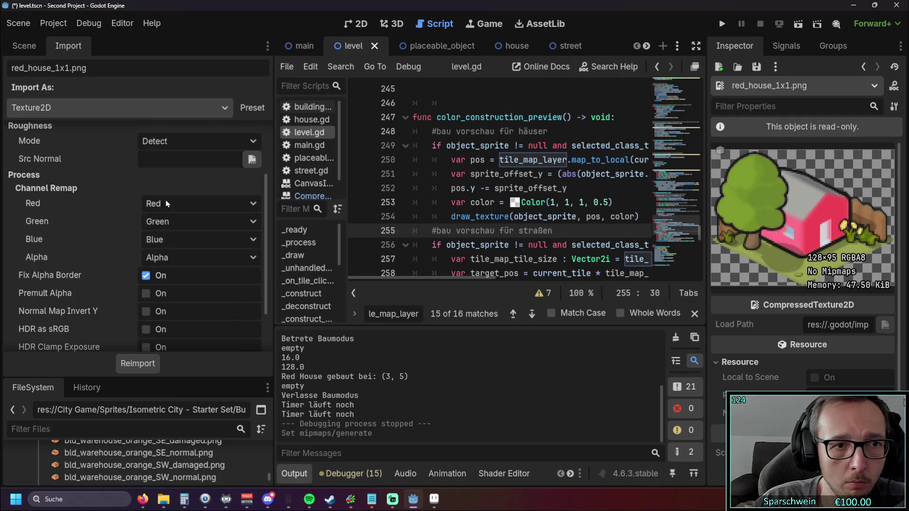
{"action": "left_click", "coordinate": [146, 276]}
{"action": "left_click", "coordinate": [145, 293]}
{"action": "left_click", "coordinate": [137, 363]}
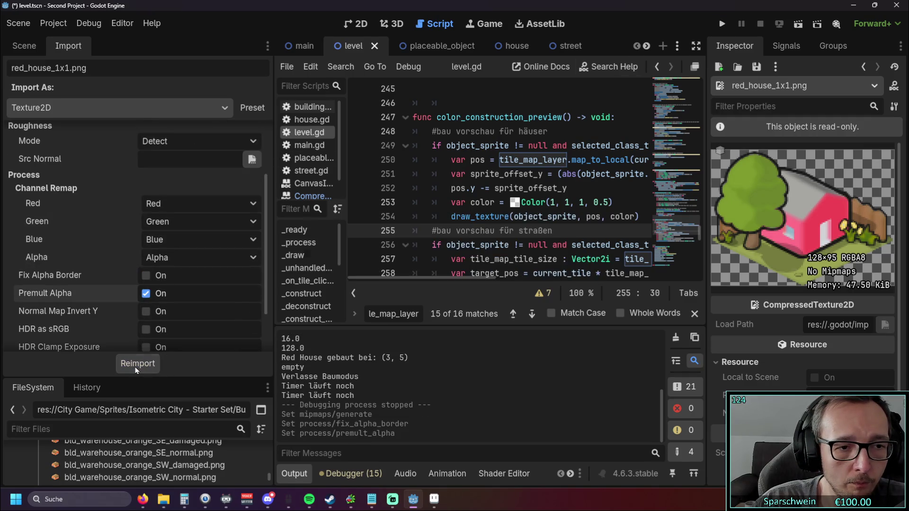
Run the game, place a red house, and stop the game
{"action": "left_click", "coordinate": [722, 23]}
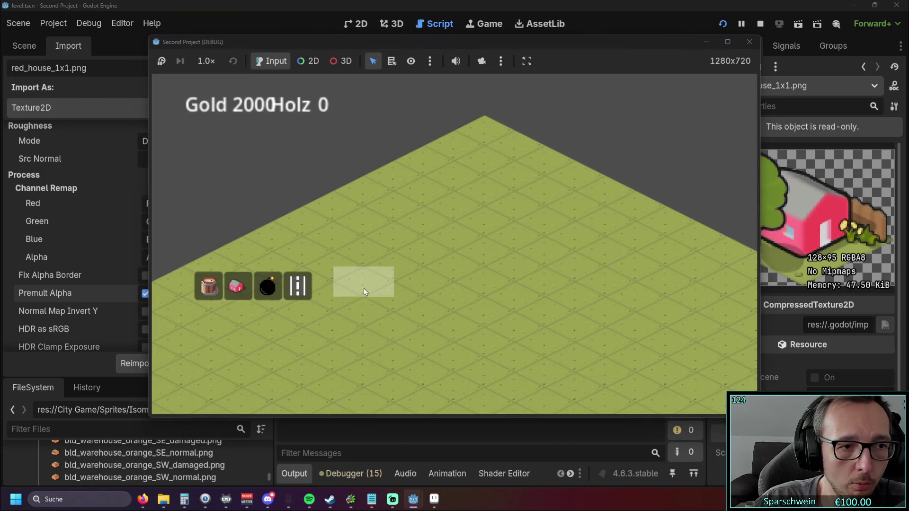
{"action": "left_click", "coordinate": [417, 247]}
{"action": "right_click", "coordinate": [411, 297]}
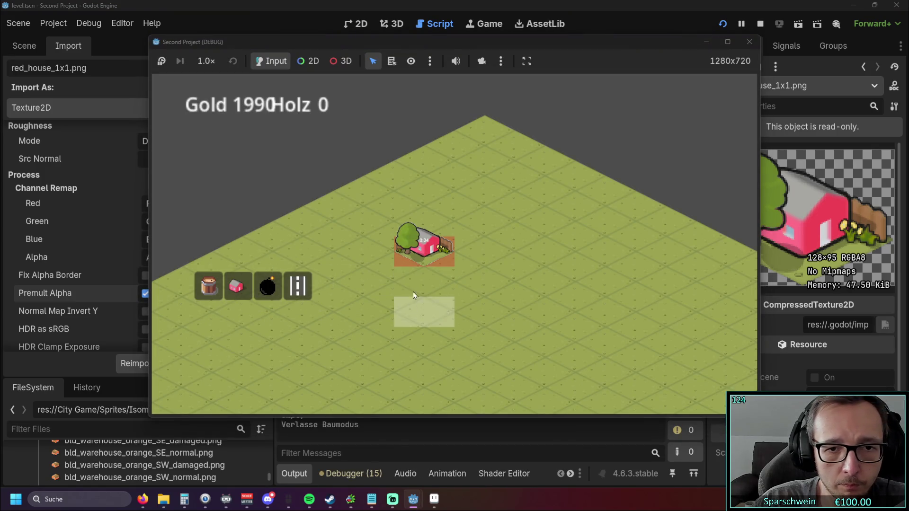
{"action": "left_click", "coordinate": [745, 44]}
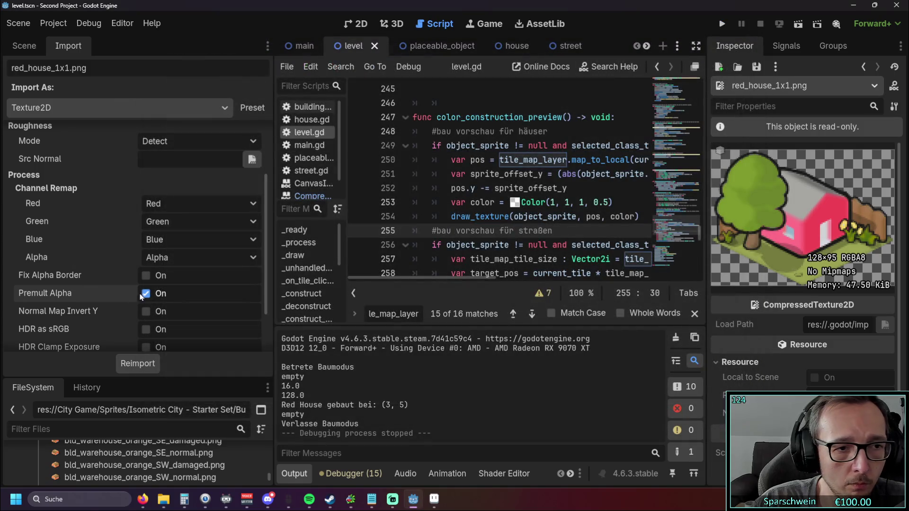
Restore Premult Alpha off and Fix Alpha Border on, reimport, leaving the alpha source unchanged
{"action": "left_click", "coordinate": [146, 294]}
{"action": "left_click", "coordinate": [146, 275]}
{"action": "left_click", "coordinate": [138, 363]}
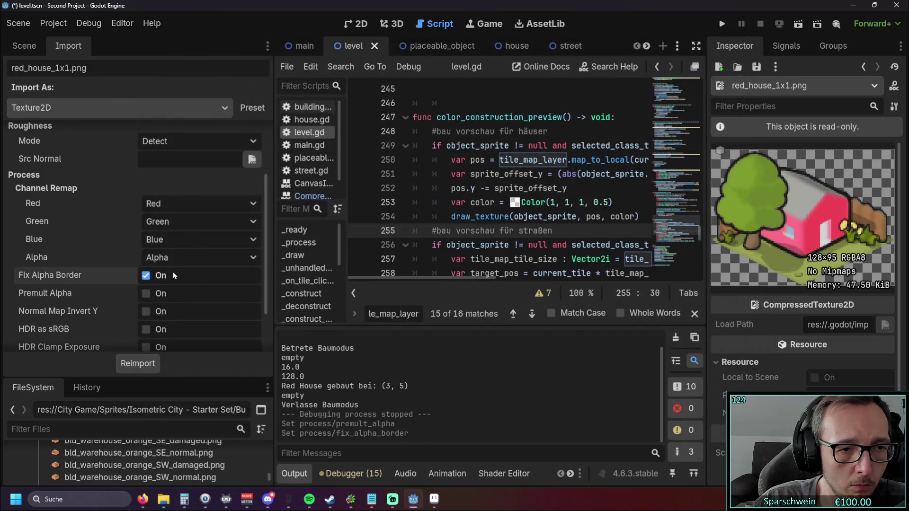
{"action": "left_click", "coordinate": [215, 257]}
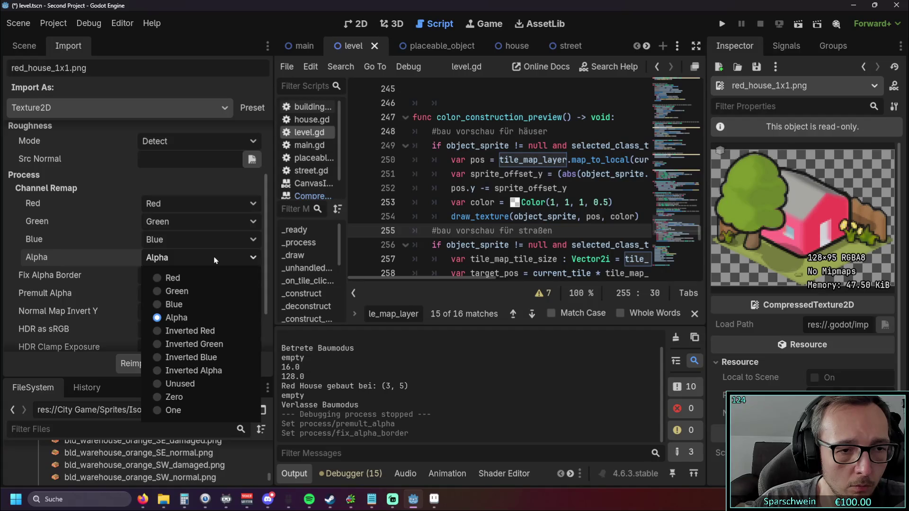
{"action": "left_click", "coordinate": [214, 260]}
Re-enable Mipmaps Generate and reimport the texture with 7 mipmaps
{"action": "scroll", "coordinate": [115, 264], "scroll_direction": "up", "scroll_amount": 3}
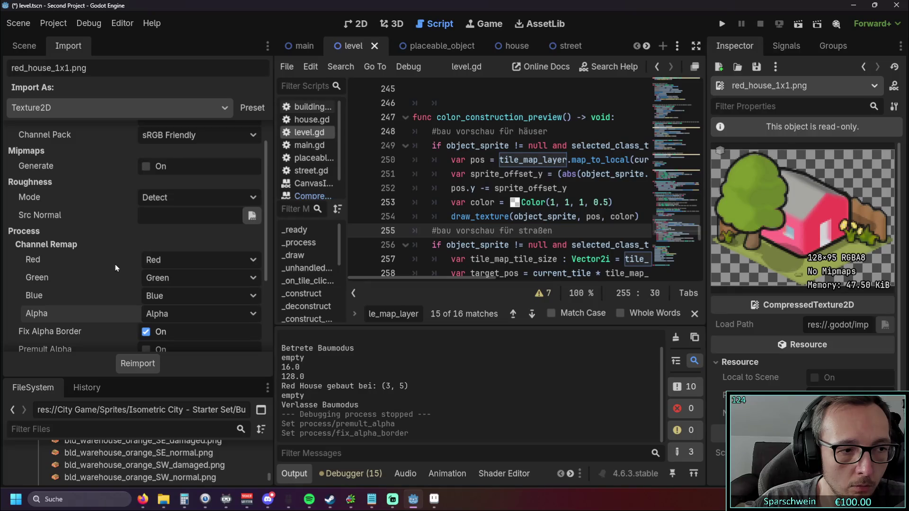
{"action": "scroll", "coordinate": [115, 264], "scroll_direction": "up", "scroll_amount": 2}
{"action": "left_click", "coordinate": [145, 198]}
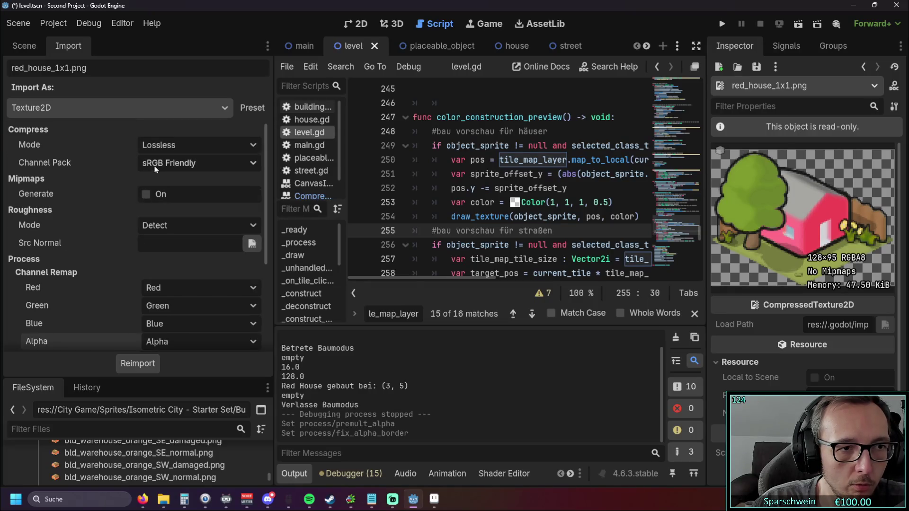
{"action": "left_click", "coordinate": [138, 363]}
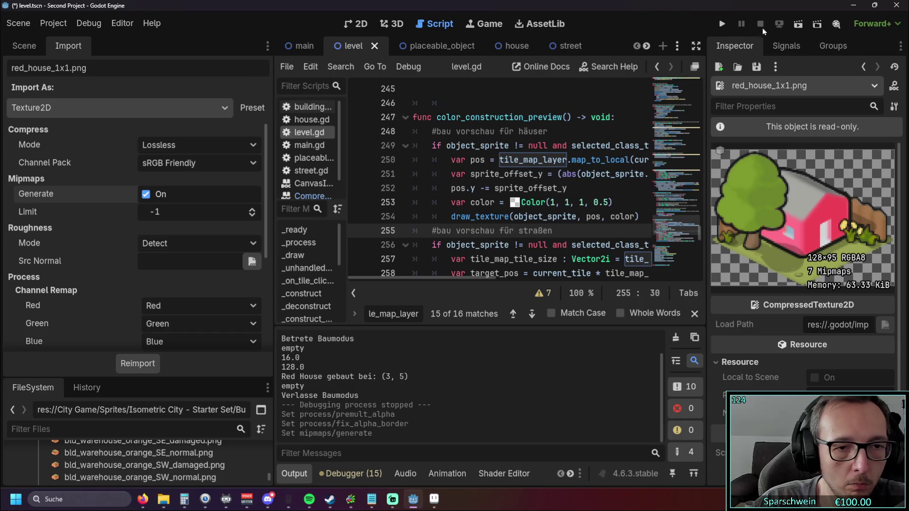
Run the game, place a red house, and stop it
{"action": "left_click", "coordinate": [722, 23]}
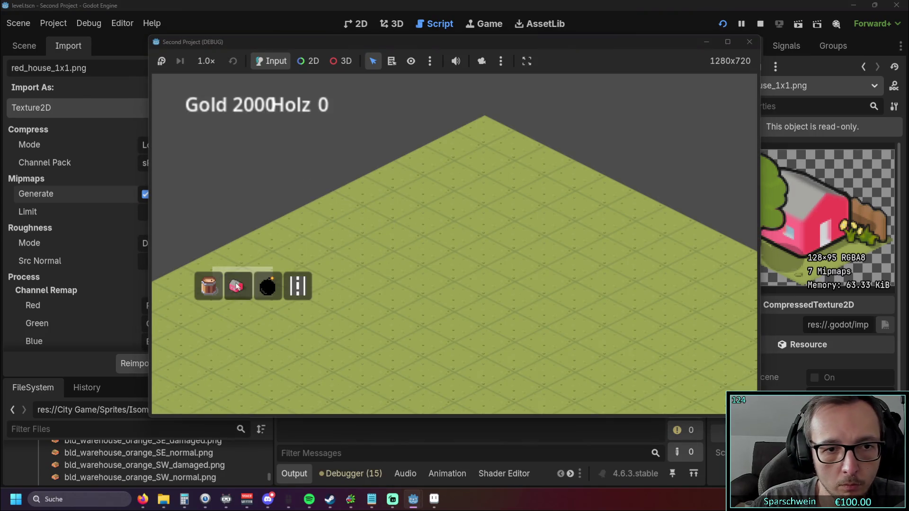
{"action": "left_click", "coordinate": [422, 253]}
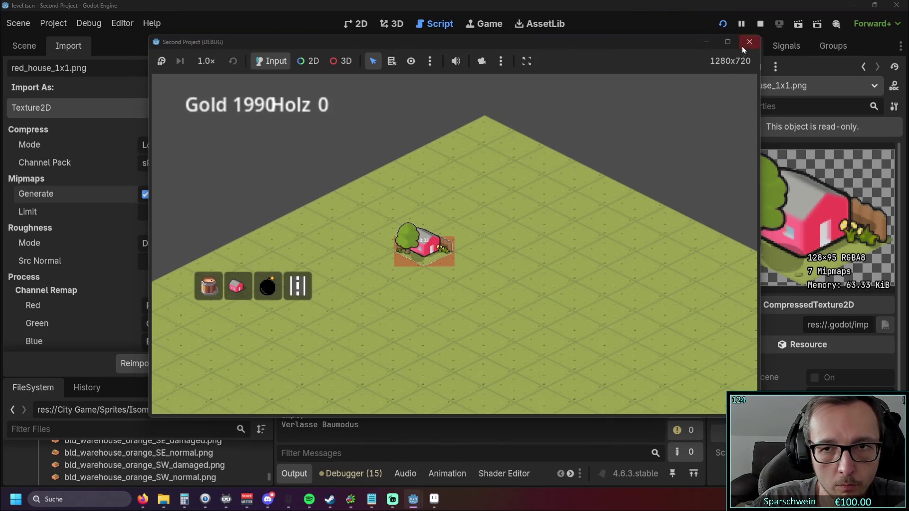
{"action": "left_click", "coordinate": [746, 43]}
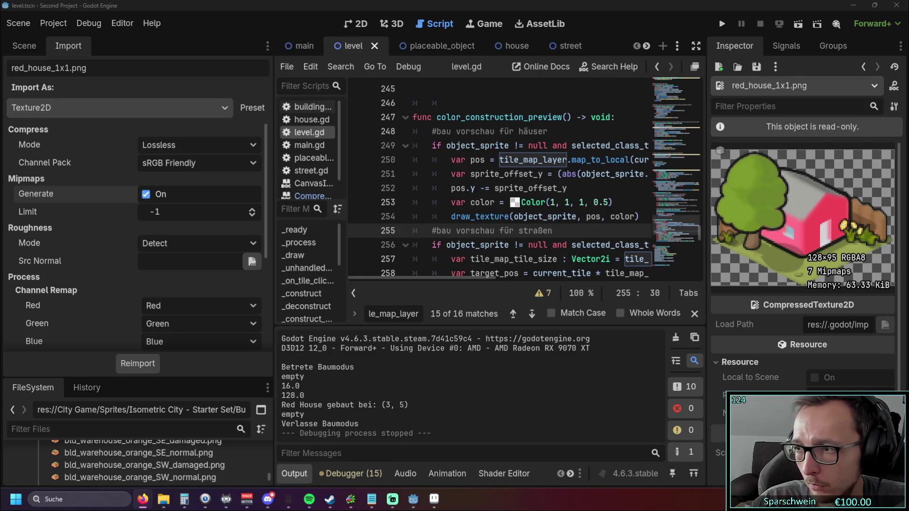
Turn mipmap generation off and reimport, giving No Mipmaps at 47.50 KiB
{"action": "left_click", "coordinate": [145, 194]}
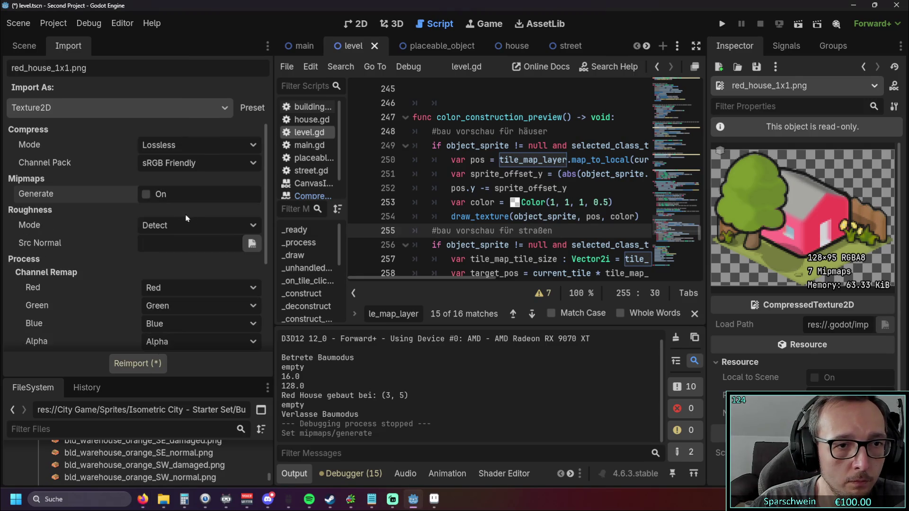
{"action": "scroll", "coordinate": [147, 199], "scroll_direction": "down", "scroll_amount": 2}
{"action": "left_click", "coordinate": [130, 366]}
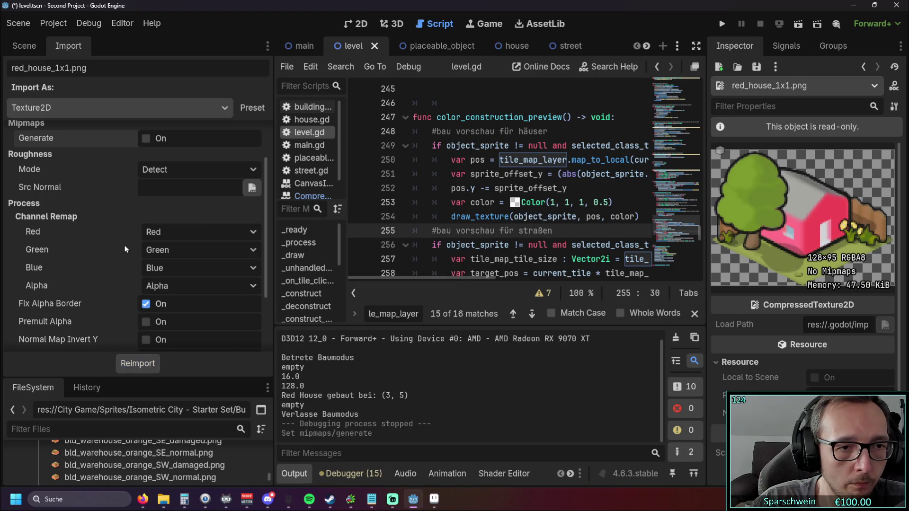
Check the Import As type list, leaving the import type unchanged
{"action": "scroll", "coordinate": [125, 239], "scroll_direction": "up", "scroll_amount": 2}
{"action": "scroll", "coordinate": [123, 239], "scroll_direction": "down", "scroll_amount": 4}
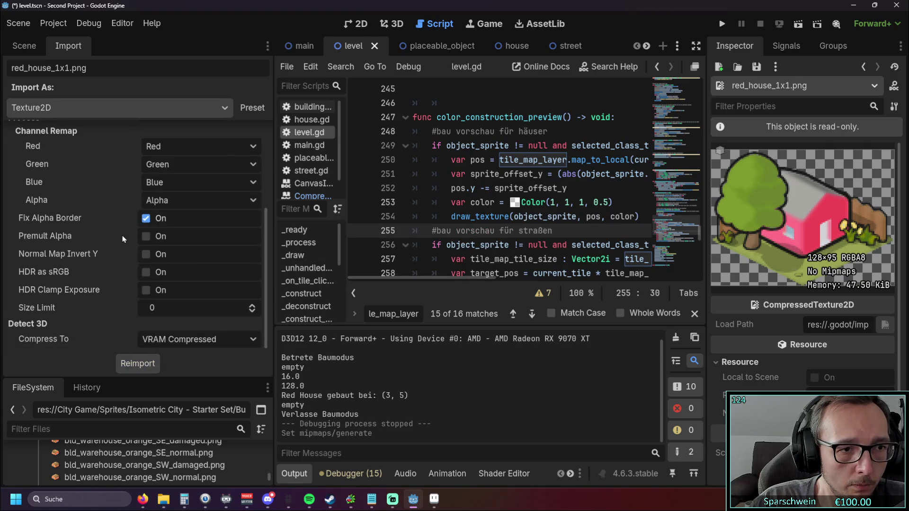
{"action": "scroll", "coordinate": [122, 235], "scroll_direction": "up", "scroll_amount": 4}
{"action": "left_click", "coordinate": [220, 108]}
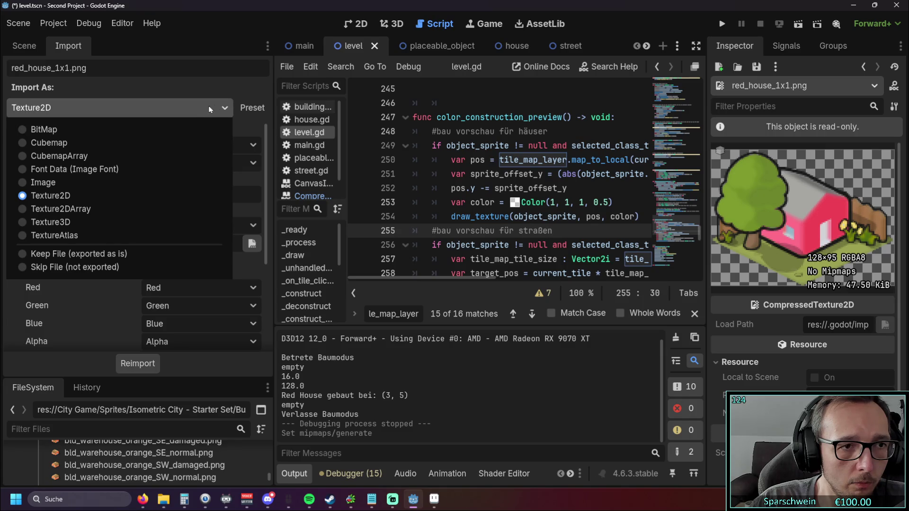
{"action": "left_click", "coordinate": [211, 112]}
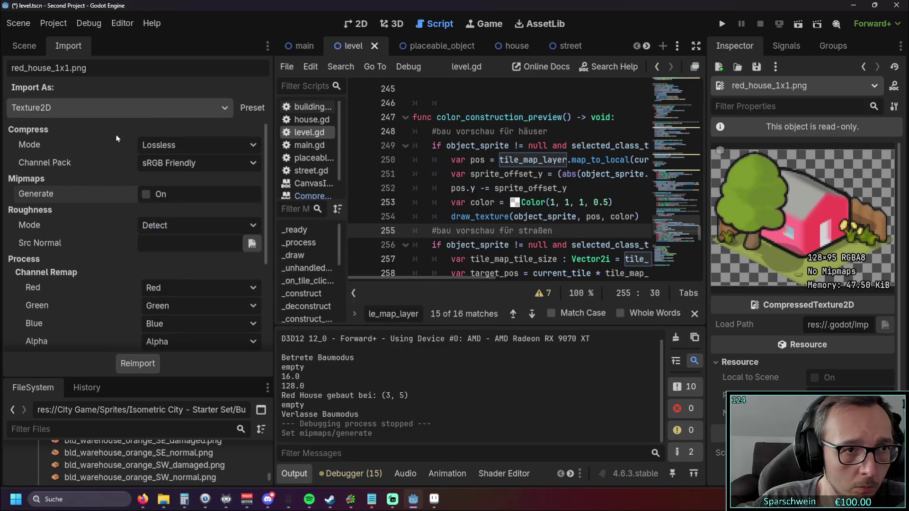
Confirm Compress Mode stays Lossless and Channel Pack stays sRGB Friendly
{"action": "scroll", "coordinate": [110, 145], "scroll_direction": "down", "scroll_amount": 5}
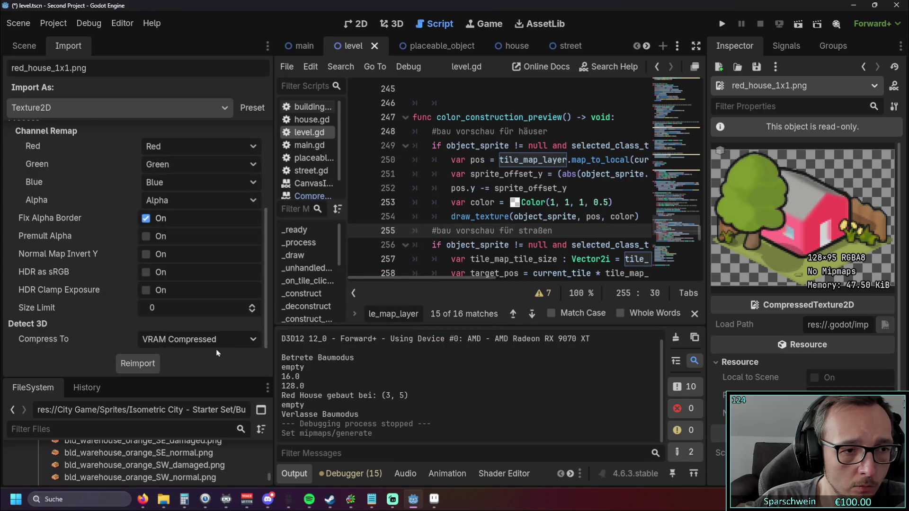
{"action": "left_click_drag", "start_coordinate": [271, 327], "coordinate": [272, 208]}
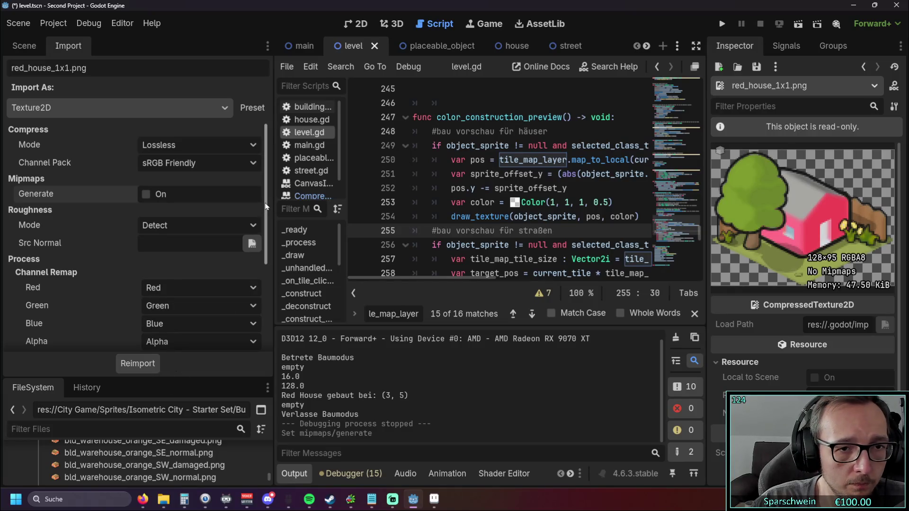
{"action": "mouse_move", "coordinate": [268, 202]}
{"action": "left_mouse_down"}
{"action": "mouse_move", "coordinate": [271, 211]}
{"action": "mouse_move", "coordinate": [273, 199]}
{"action": "left_mouse_up"}
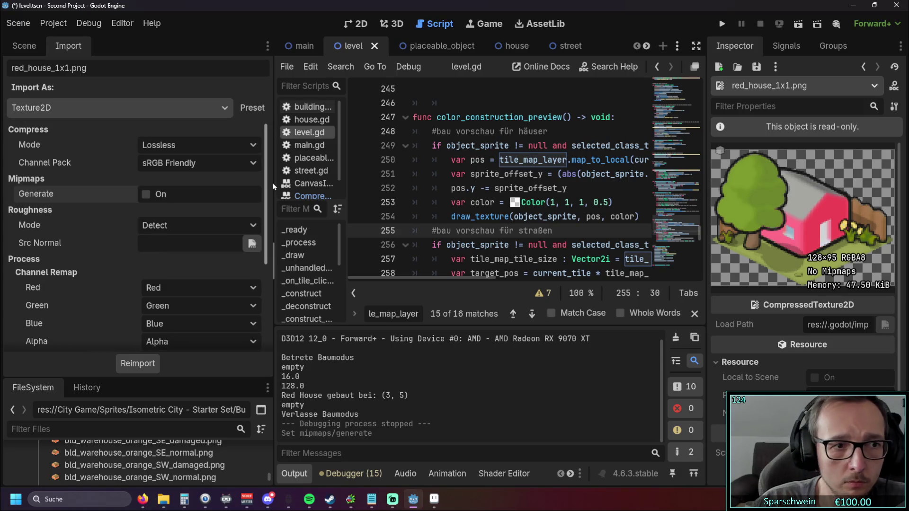
{"action": "left_click", "coordinate": [233, 149]}
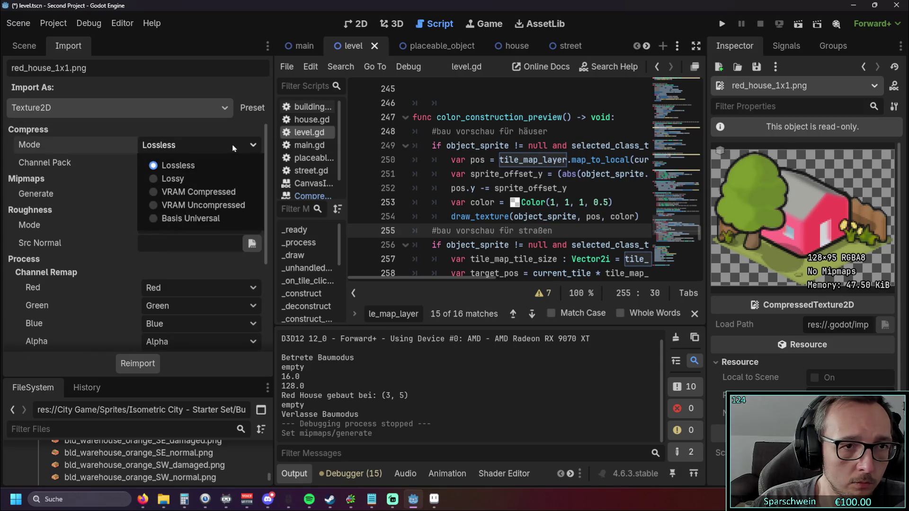
{"action": "left_click", "coordinate": [239, 162]}
{"action": "left_click", "coordinate": [242, 166]}
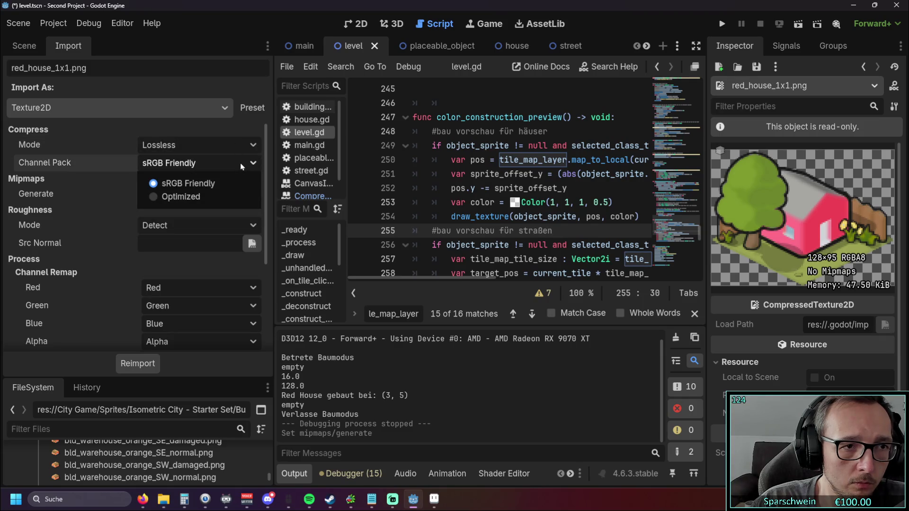
{"action": "left_click", "coordinate": [241, 167]}
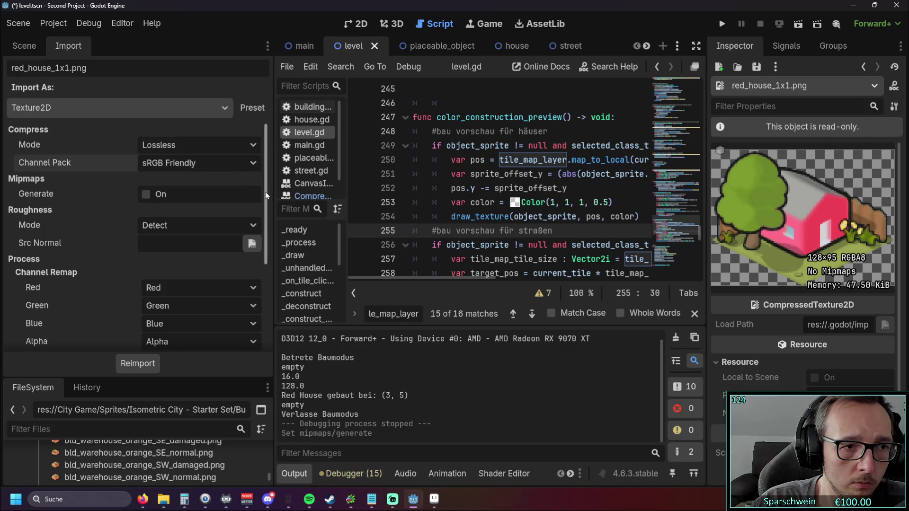
Bring up the Roughness Mode dropdown choices
{"action": "scroll", "coordinate": [266, 208], "scroll_direction": "down", "scroll_amount": 1}
{"action": "scroll", "coordinate": [265, 207], "scroll_direction": "down", "scroll_amount": 1}
{"action": "left_click", "coordinate": [230, 201]}
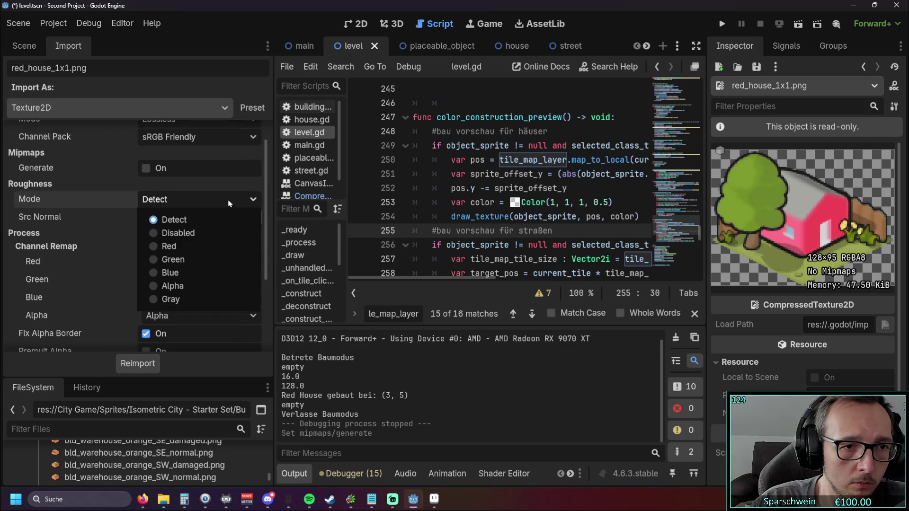
Set Roughness Mode to Disabled and reimport the red house texture
{"action": "left_click", "coordinate": [197, 202]}
{"action": "left_click", "coordinate": [196, 202]}
{"action": "left_click", "coordinate": [170, 232]}
{"action": "left_click", "coordinate": [138, 364]}
Run the game, place a red house on a grass tile, and stop it
{"action": "left_click", "coordinate": [722, 24]}
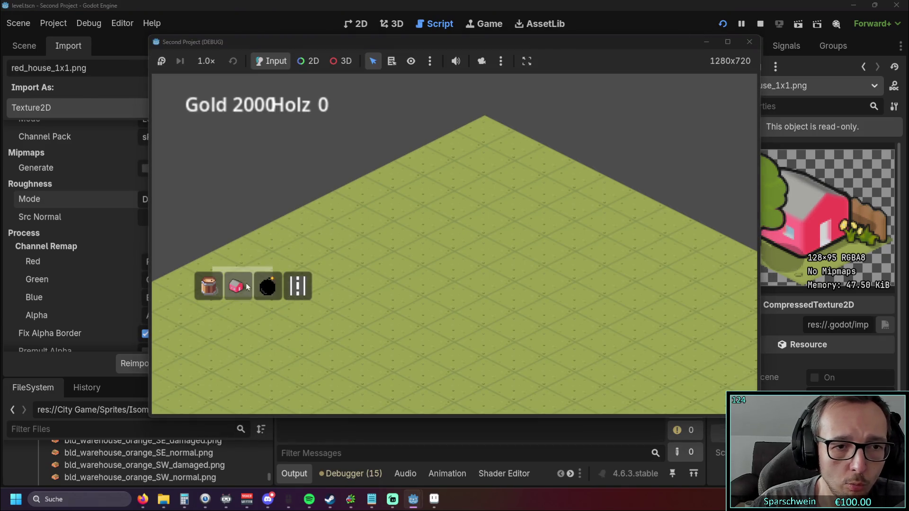
{"action": "left_click", "coordinate": [247, 287]}
{"action": "left_click", "coordinate": [394, 233]}
{"action": "right_click", "coordinate": [421, 295]}
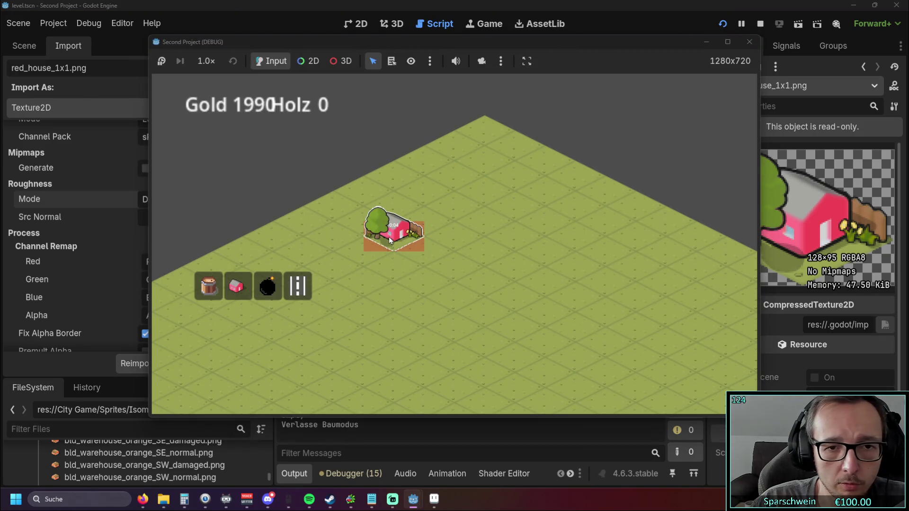
{"action": "left_click", "coordinate": [749, 41]}
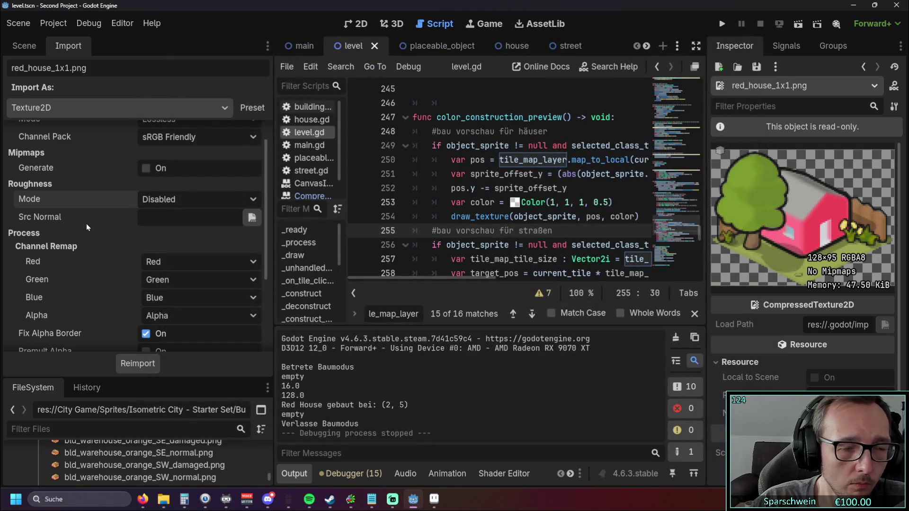
Change the texture's Import As type to BitMap
{"action": "scroll", "coordinate": [90, 220], "scroll_direction": "down", "scroll_amount": 3}
{"action": "scroll", "coordinate": [103, 206], "scroll_direction": "down", "scroll_amount": 1}
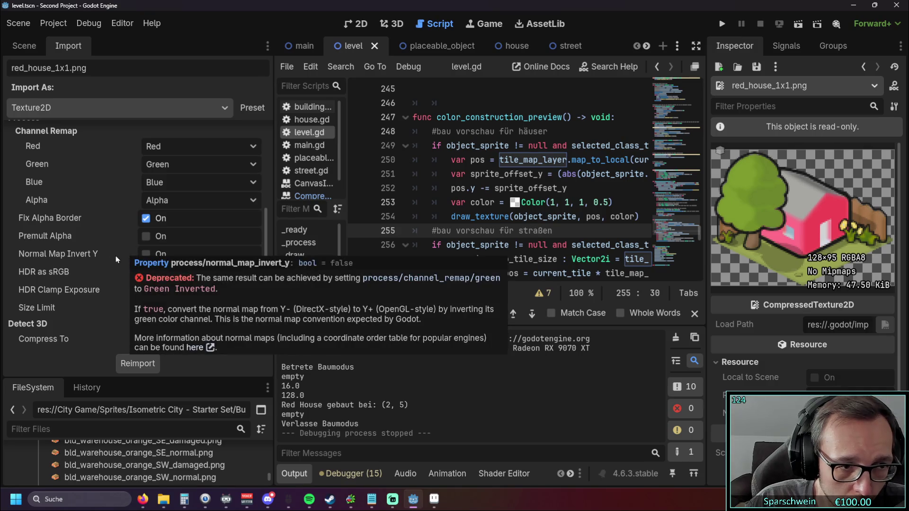
{"action": "scroll", "coordinate": [97, 189], "scroll_direction": "up", "scroll_amount": 5}
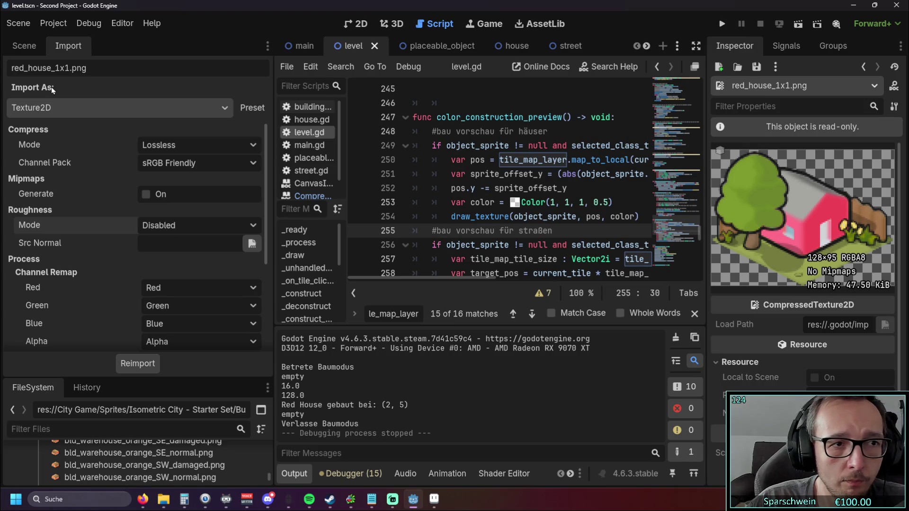
{"action": "left_click", "coordinate": [210, 110]}
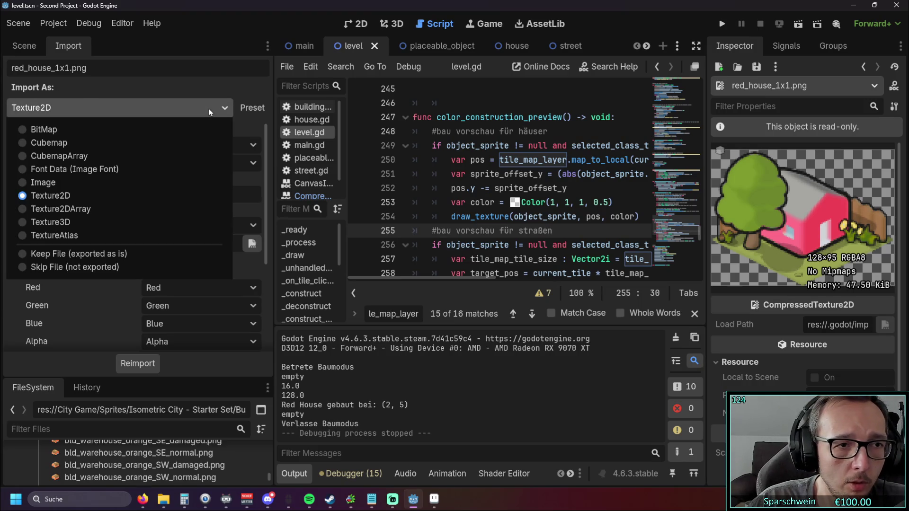
{"action": "left_click", "coordinate": [61, 130]}
{"action": "left_click", "coordinate": [62, 108]}
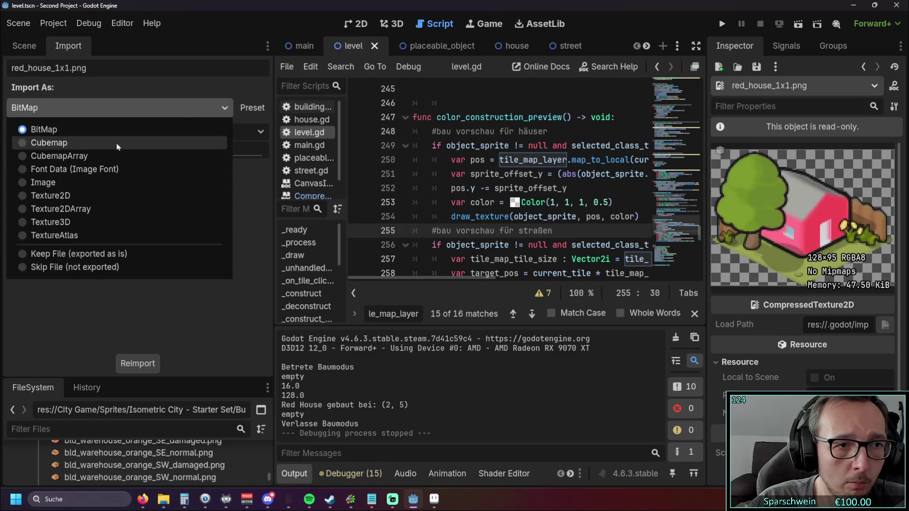
Set red_house_1x1.png's Import As type back to Texture2D
{"action": "left_click", "coordinate": [94, 199]}
{"action": "scroll", "coordinate": [101, 198], "scroll_direction": "down", "scroll_amount": 5}
{"action": "scroll", "coordinate": [101, 198], "scroll_direction": "down", "scroll_amount": 1}
{"action": "scroll", "coordinate": [100, 198], "scroll_direction": "up", "scroll_amount": 1}
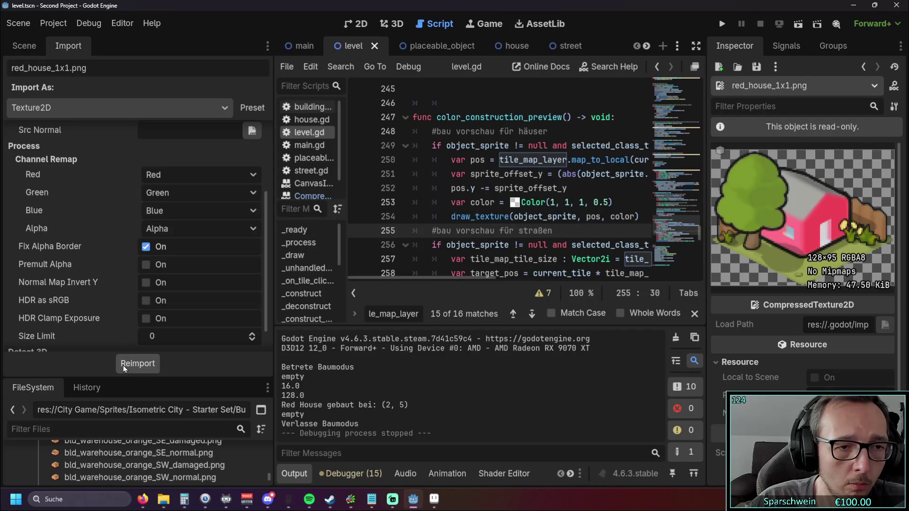
{"action": "scroll", "coordinate": [113, 232], "scroll_direction": "up", "scroll_amount": 3}
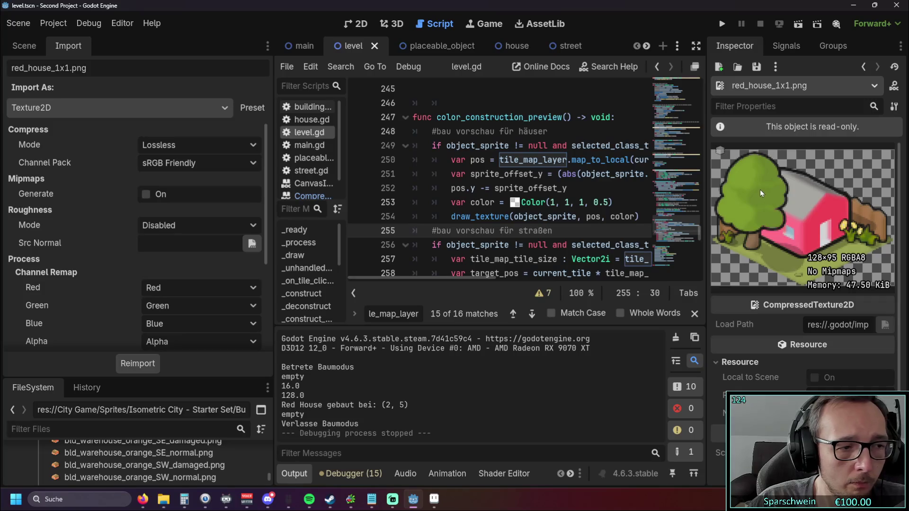
{"action": "scroll", "coordinate": [807, 217], "scroll_direction": "down", "scroll_amount": 1}
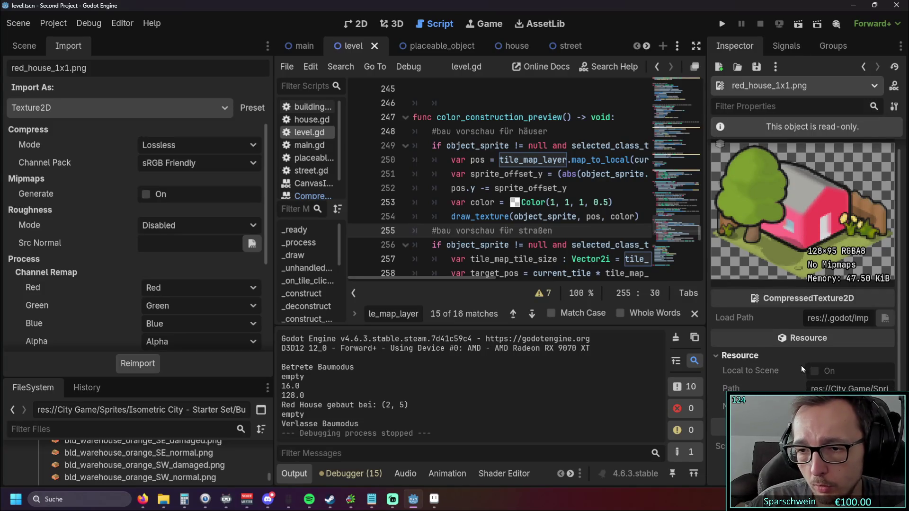
{"action": "scroll", "coordinate": [797, 149], "scroll_direction": "up", "scroll_amount": 1}
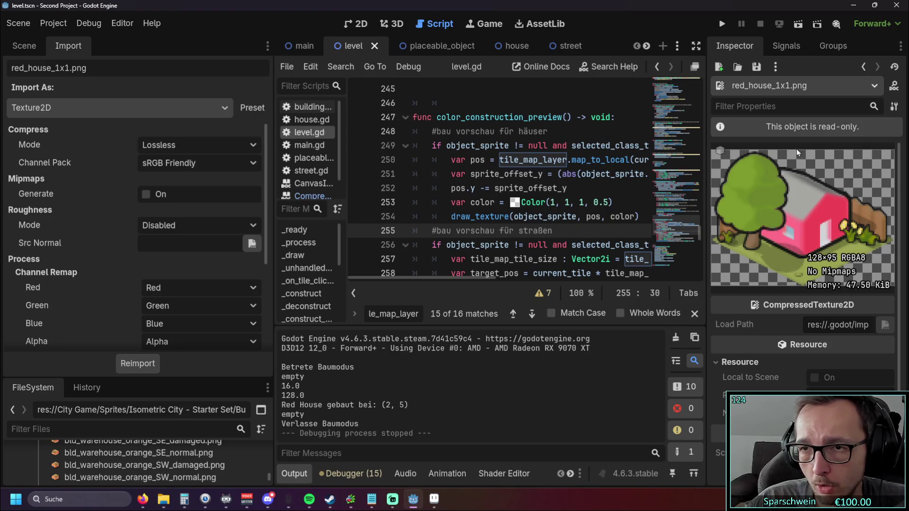
Dismiss the read-only alert from the Inspector and return to the texture's properties
{"action": "left_click", "coordinate": [791, 127]}
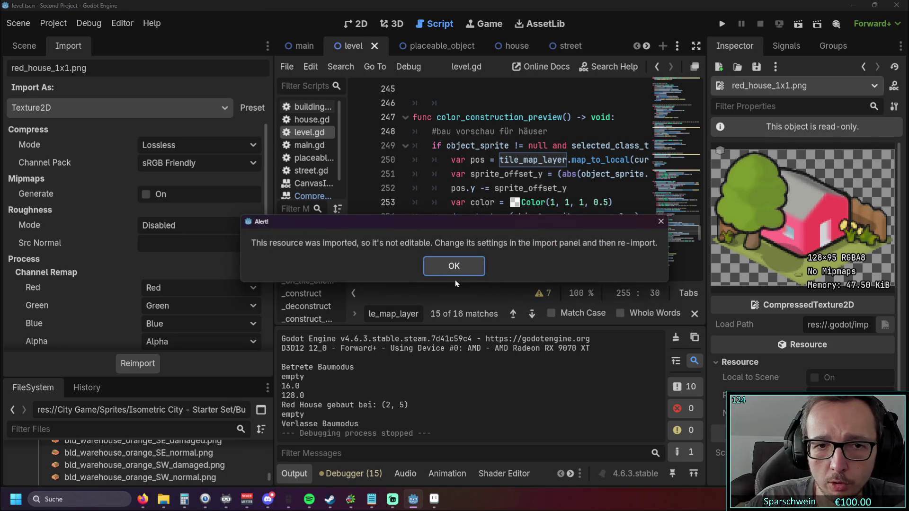
{"action": "left_click", "coordinate": [453, 268]}
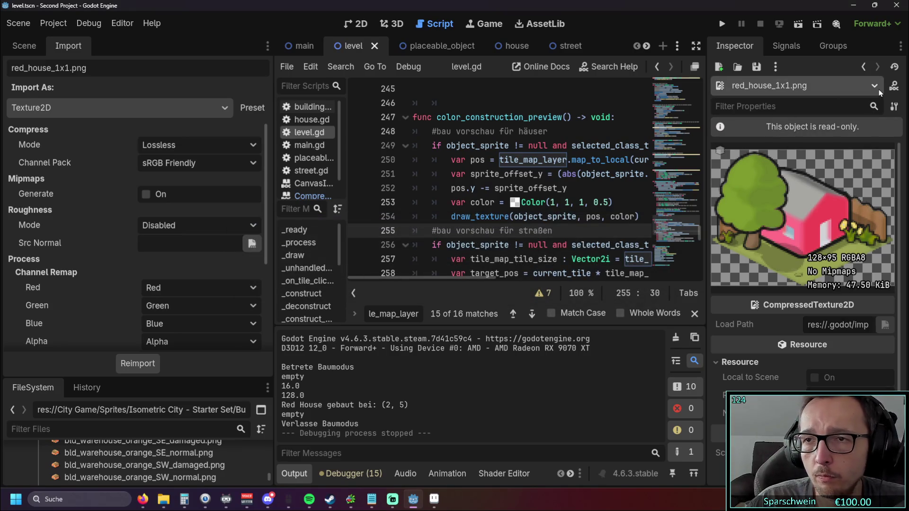
{"action": "left_click", "coordinate": [785, 45]}
{"action": "left_click", "coordinate": [739, 46]}
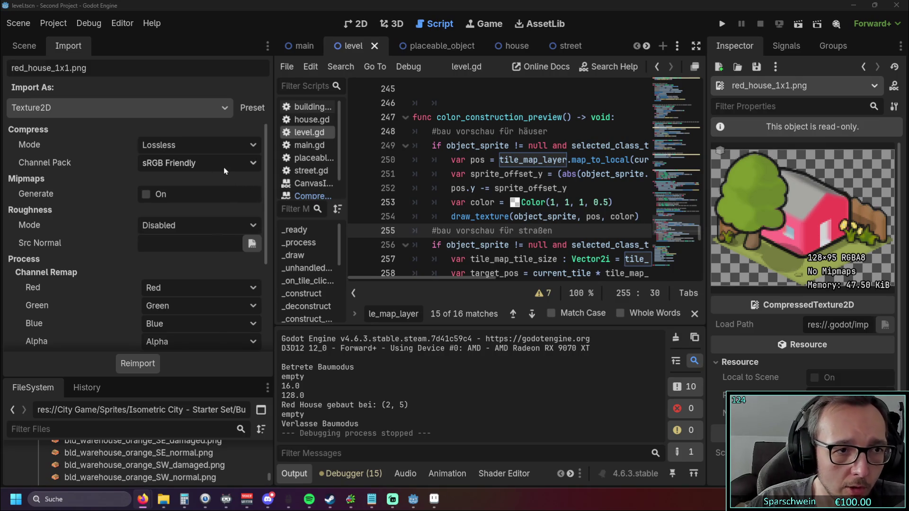
{"action": "scroll", "coordinate": [224, 173], "scroll_direction": "down", "scroll_amount": 5}
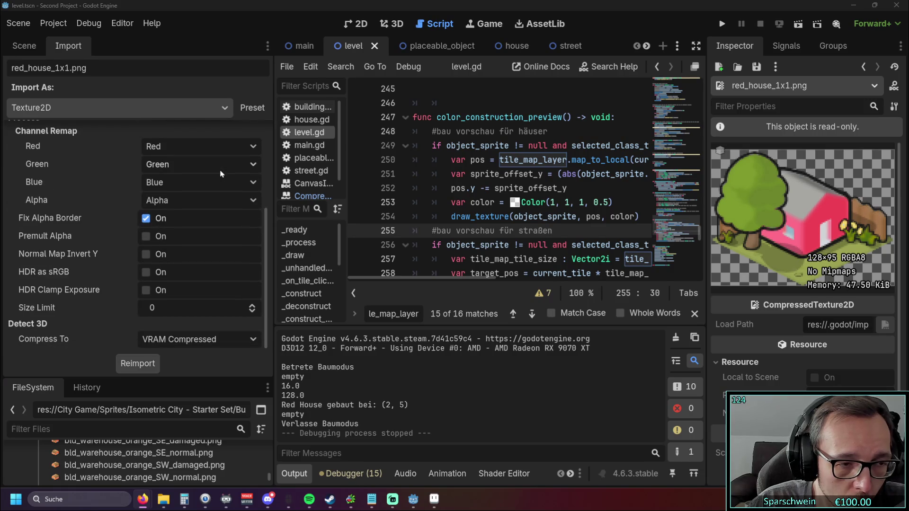
Set the texture's Size Limit to 1 and reimport
{"action": "scroll", "coordinate": [220, 173], "scroll_direction": "up", "scroll_amount": 3}
{"action": "scroll", "coordinate": [220, 174], "scroll_direction": "down", "scroll_amount": 3}
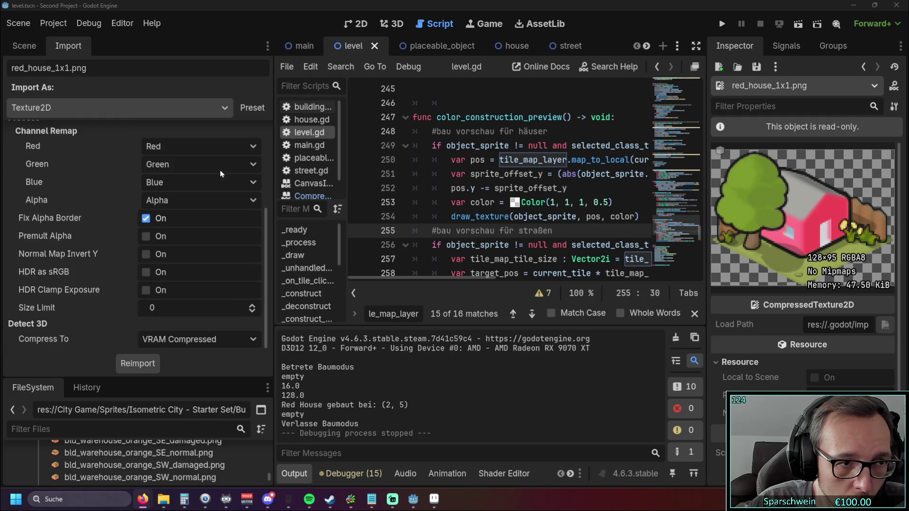
{"action": "left_click", "coordinate": [252, 307]}
{"action": "left_click", "coordinate": [252, 312]}
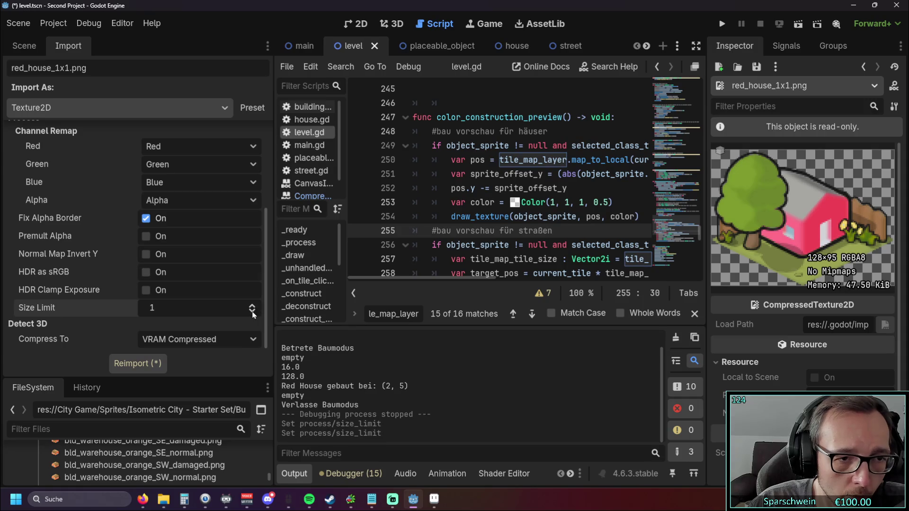
{"action": "left_click", "coordinate": [251, 305]}
{"action": "left_click", "coordinate": [152, 364]}
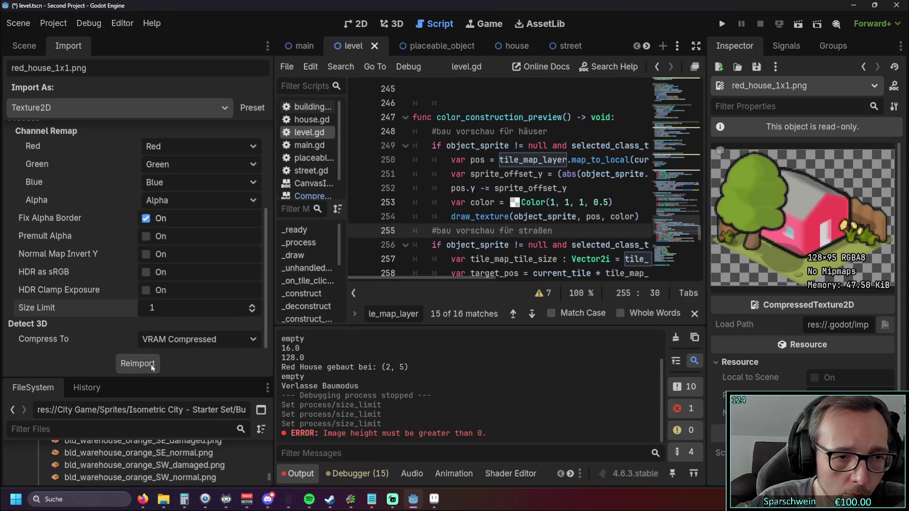
Test-place a red house in the game, stop it, and reset Size Limit to 0
{"action": "left_click", "coordinate": [722, 23]}
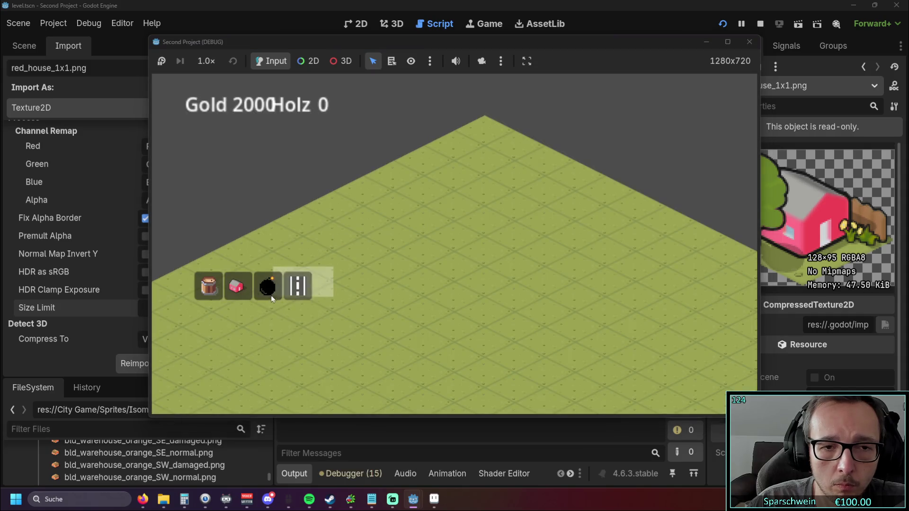
{"action": "left_click", "coordinate": [425, 258]}
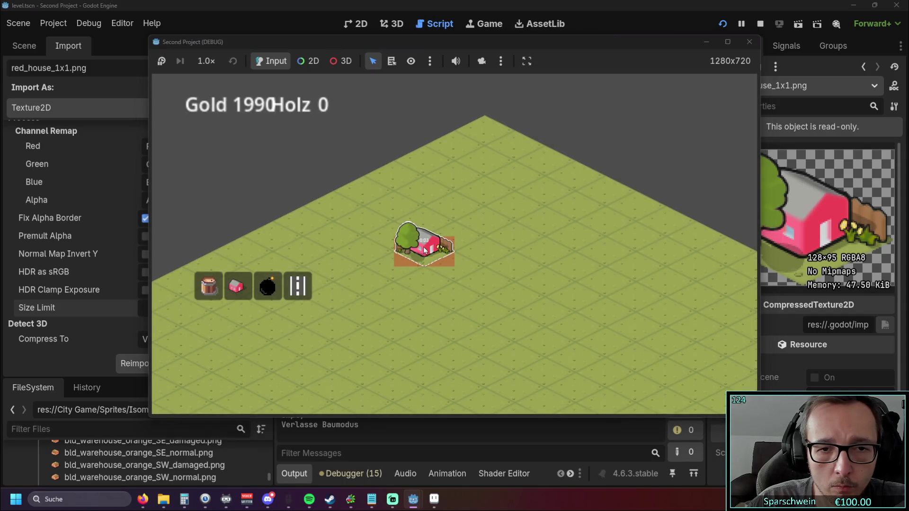
{"action": "left_click", "coordinate": [749, 42]}
{"action": "left_click", "coordinate": [252, 312]}
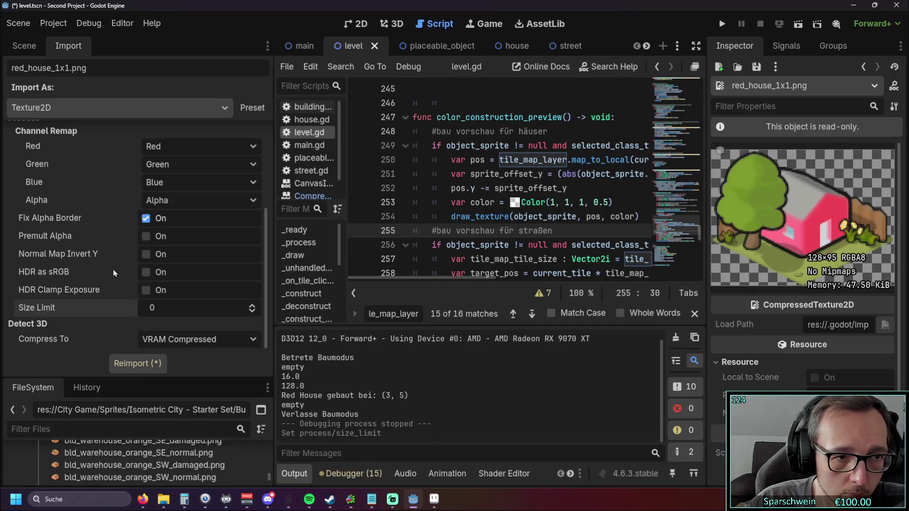
Set Channel Remap > Alpha to Unused for the red house texture
{"action": "mouse_move", "coordinate": [70, 274]}
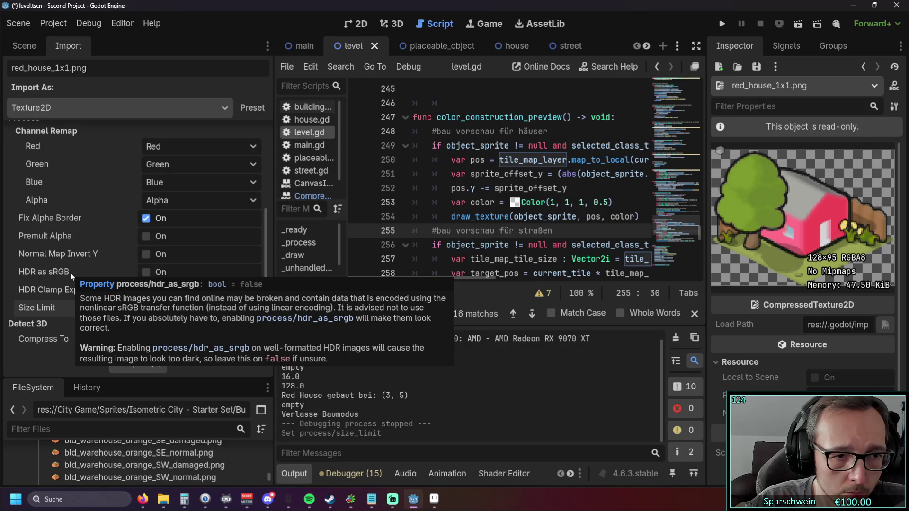
{"action": "scroll", "coordinate": [71, 273], "scroll_direction": "up", "scroll_amount": 3}
{"action": "left_click", "coordinate": [220, 261]}
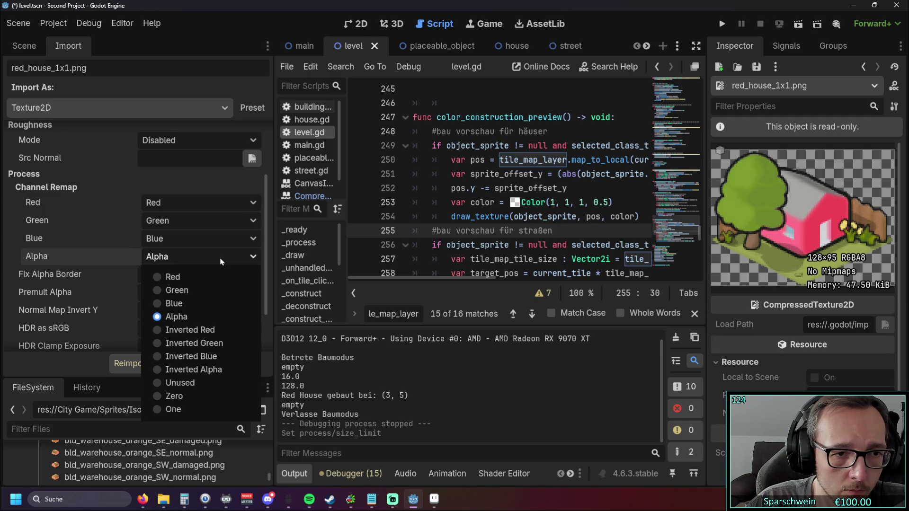
{"action": "left_click", "coordinate": [160, 383]}
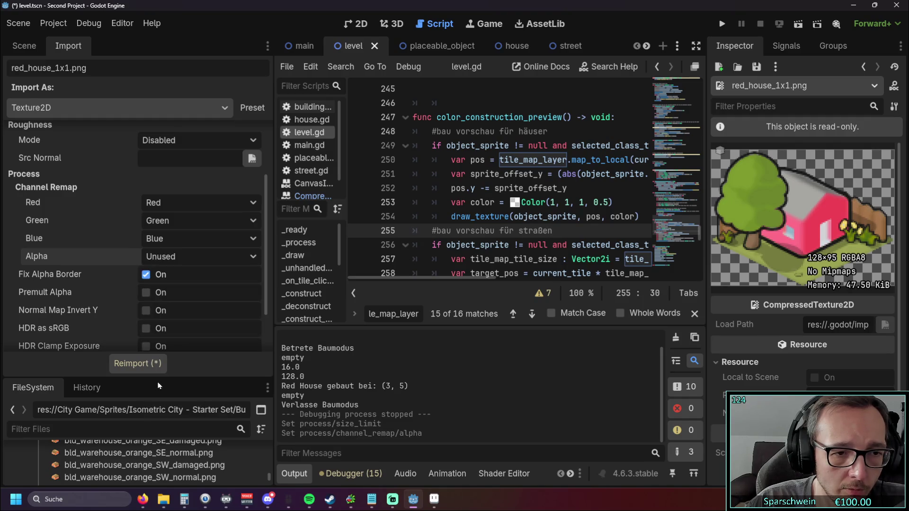
Run the game, place a red house, and stop it
{"action": "left_click", "coordinate": [722, 28]}
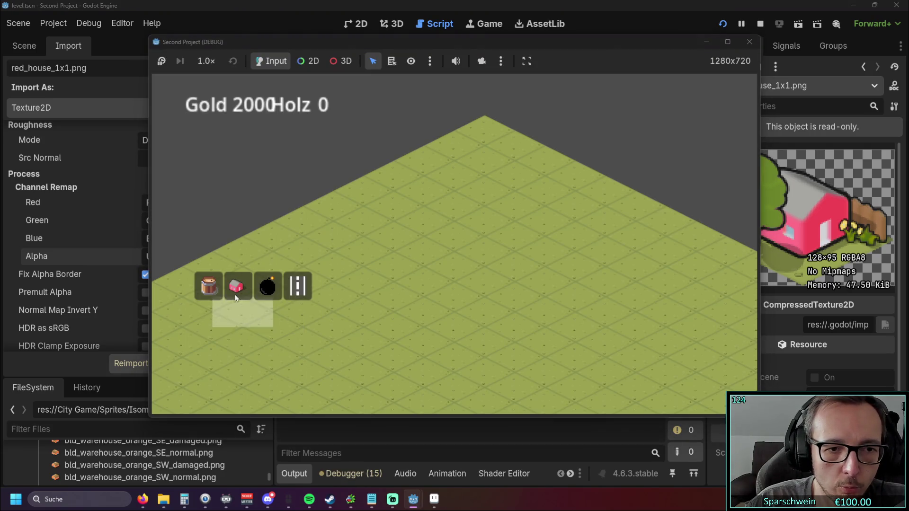
{"action": "left_click", "coordinate": [236, 298]}
{"action": "left_click", "coordinate": [394, 234]}
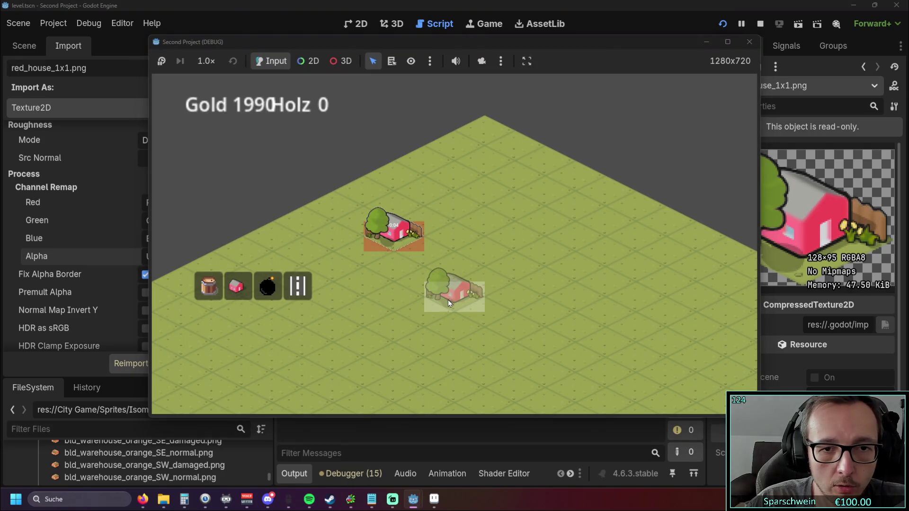
{"action": "left_click", "coordinate": [749, 42]}
Reimport with alpha Unused, then test-place a red house in the game and stop it
{"action": "left_click", "coordinate": [134, 363]}
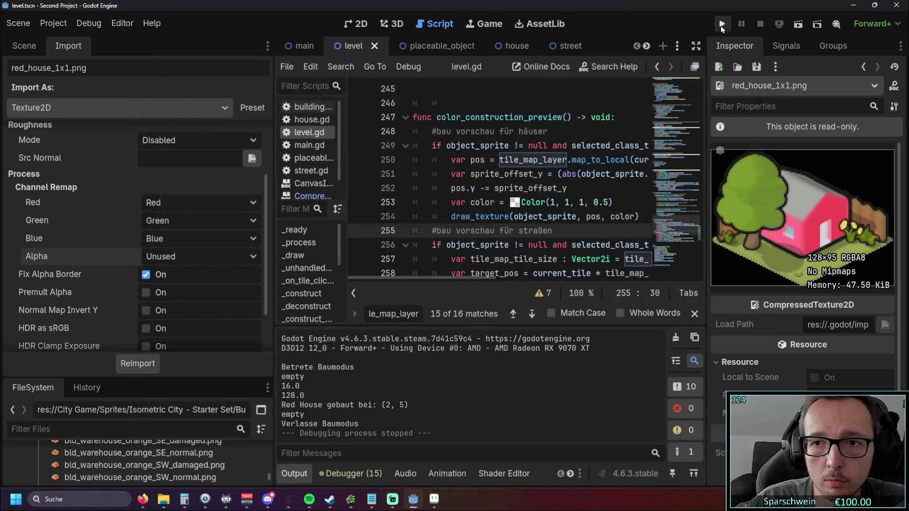
{"action": "left_click", "coordinate": [721, 24]}
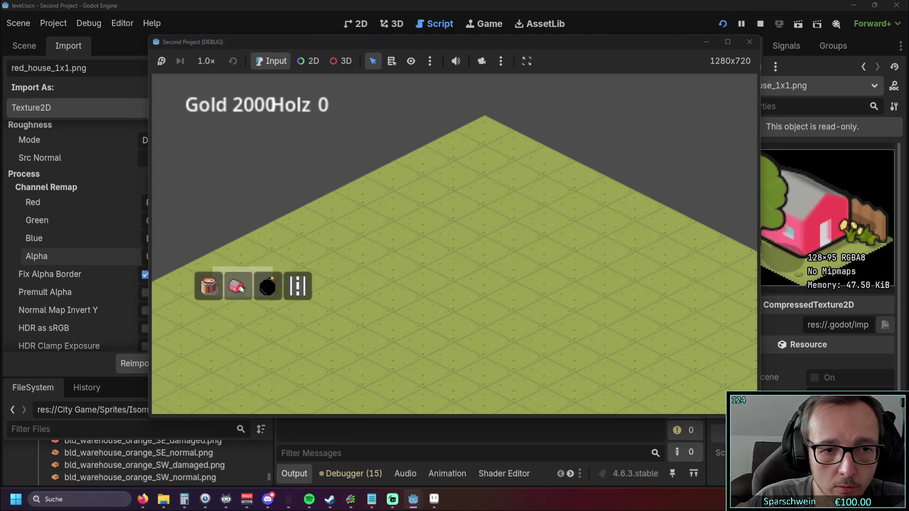
{"action": "left_click", "coordinate": [237, 286]}
{"action": "left_click", "coordinate": [410, 267]}
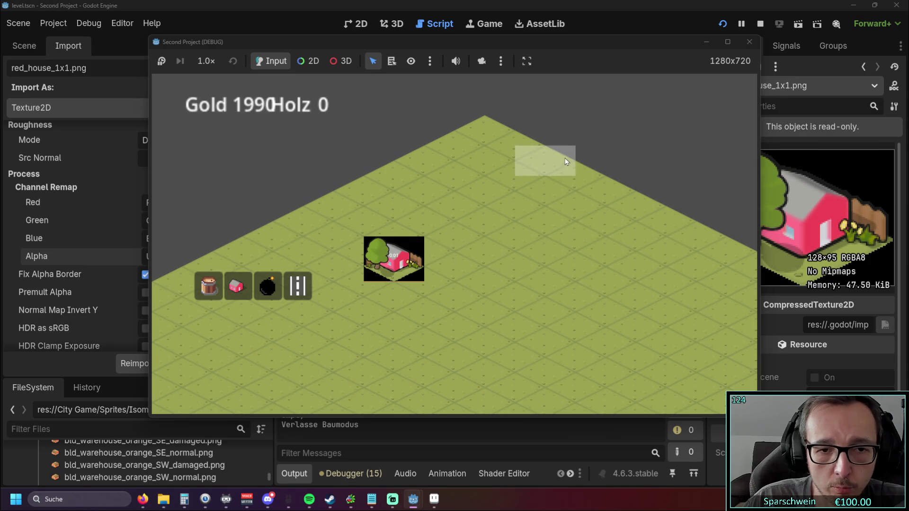
{"action": "left_click", "coordinate": [749, 41]}
{"action": "left_click", "coordinate": [199, 256]}
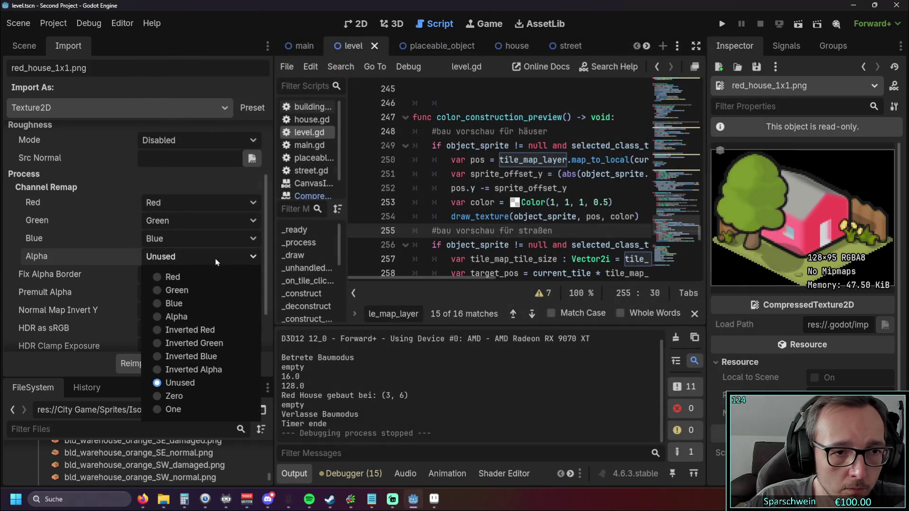
Remap the alpha channel to Zero and reimport, then to One and reimport
{"action": "left_click", "coordinate": [170, 398]}
{"action": "left_click", "coordinate": [148, 367]}
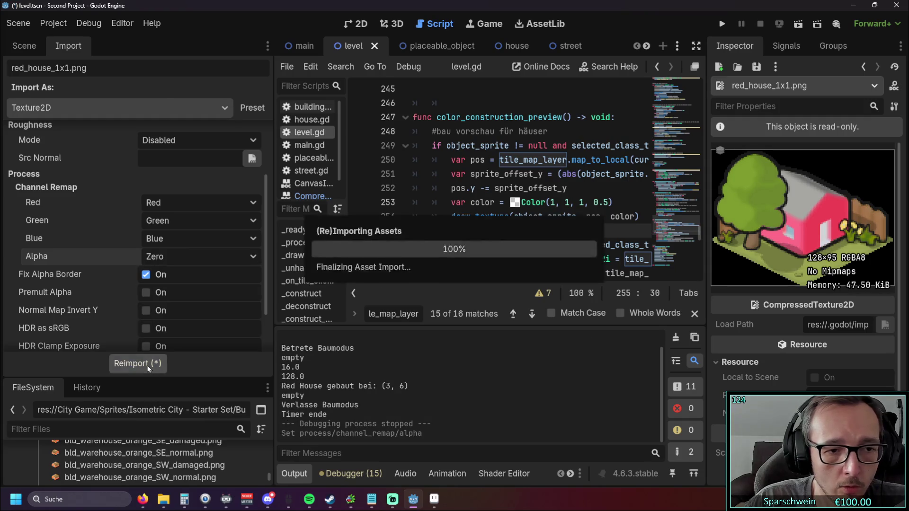
{"action": "left_click", "coordinate": [189, 260]}
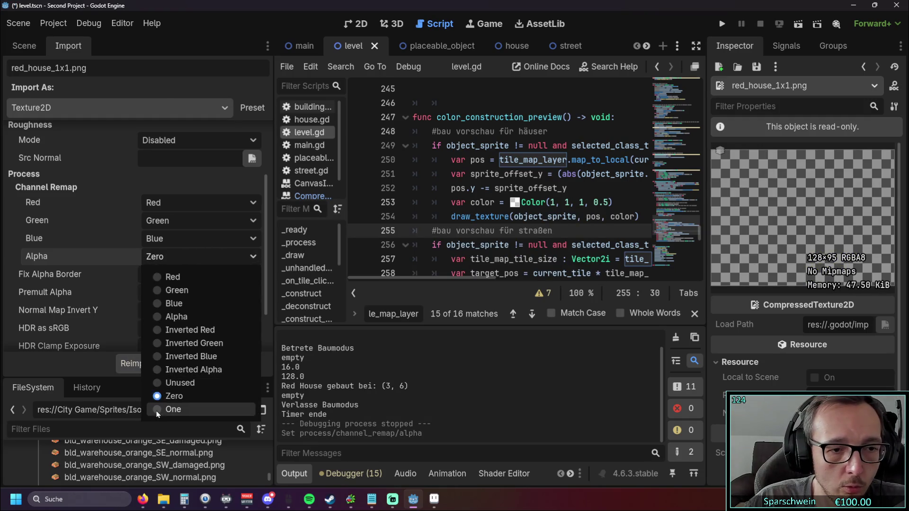
{"action": "left_click", "coordinate": [175, 409]}
{"action": "left_click", "coordinate": [142, 363]}
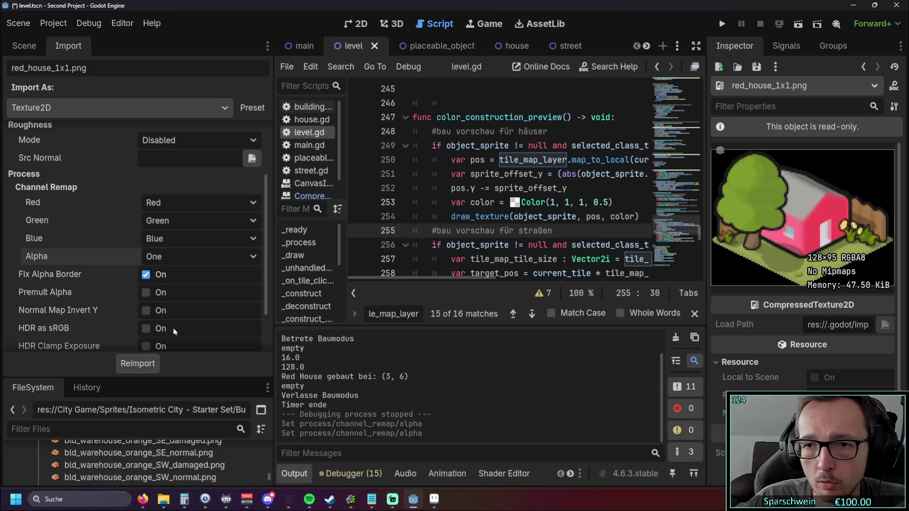
Remap the alpha channel to Inverted Alpha and reimport, keeping that setting
{"action": "left_click", "coordinate": [211, 259]}
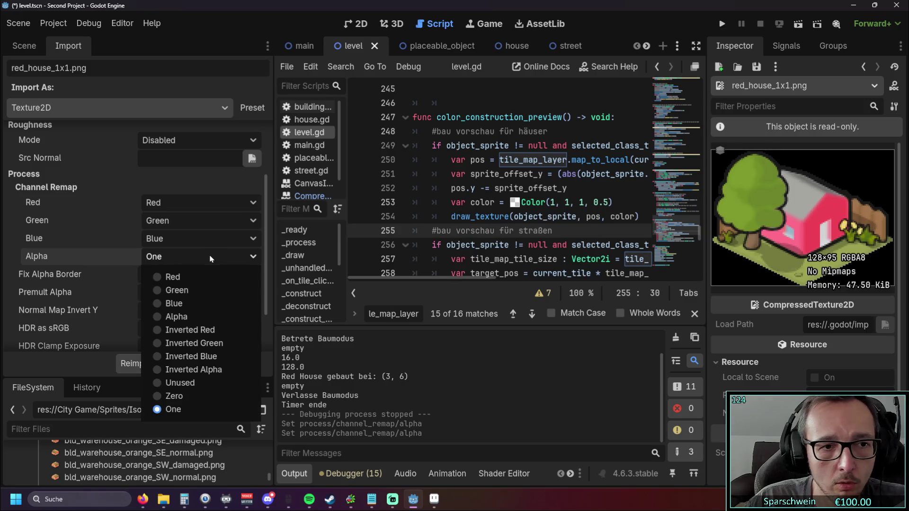
{"action": "left_click", "coordinate": [163, 370]}
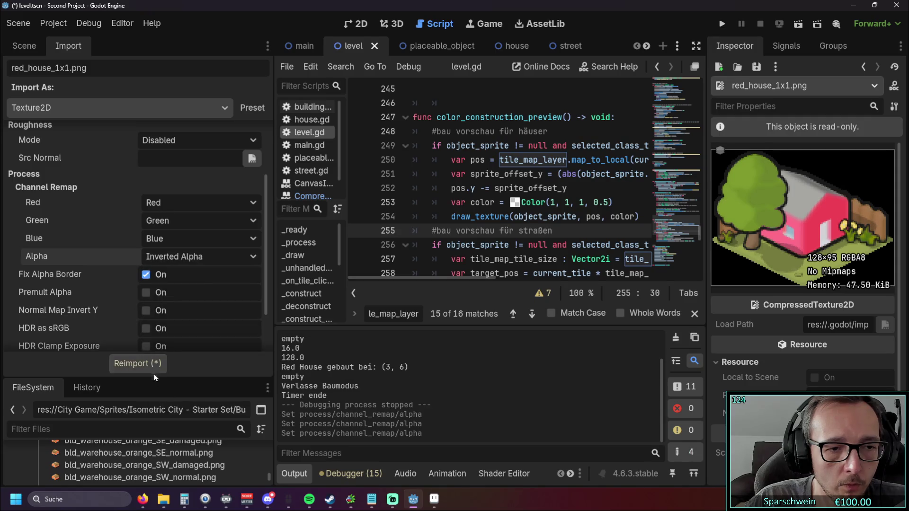
{"action": "left_click", "coordinate": [152, 367]}
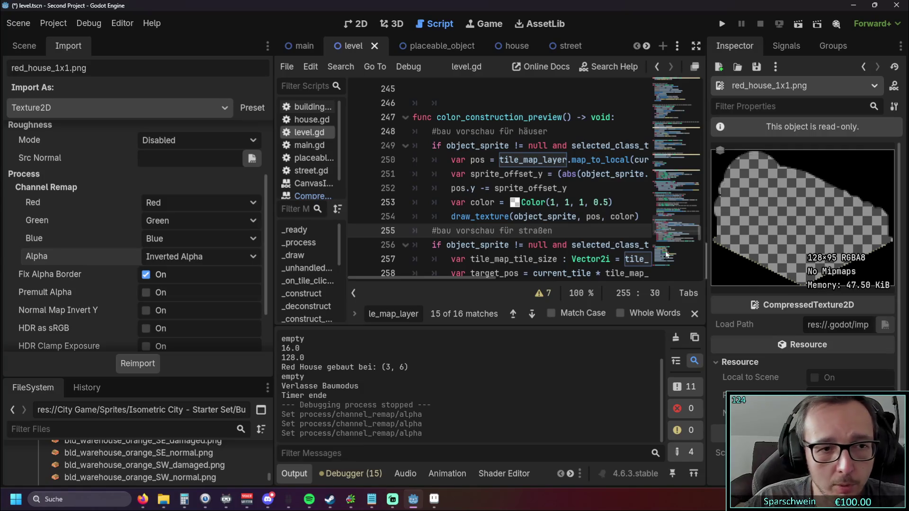
{"action": "left_click", "coordinate": [222, 259]}
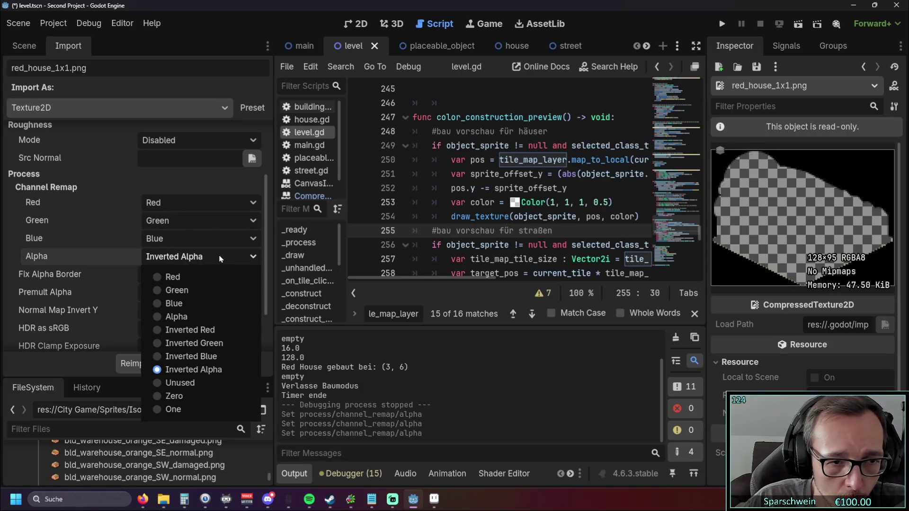
{"action": "left_click", "coordinate": [220, 259]}
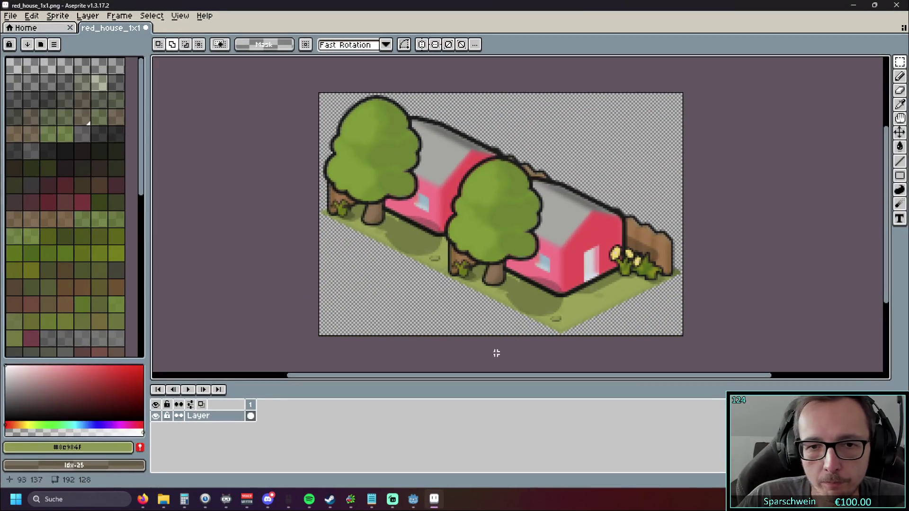
Undo back to the single-house 128×96 red house sprite and recentre the view
{"action": "key", "text": "ctrl+a"}
{"action": "key", "text": "ctrl+z"}
{"action": "key", "text": "ctrl+z"}
{"action": "key", "text": "ctrl+z"}
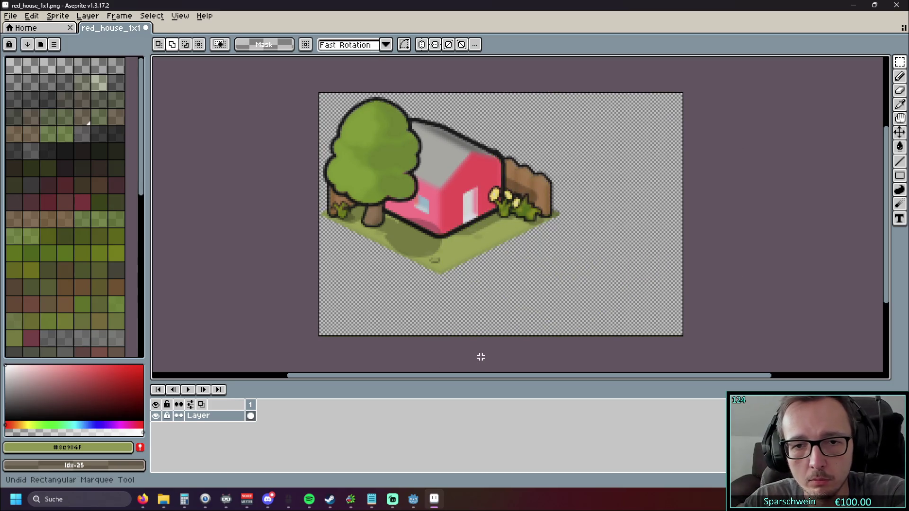
{"action": "scroll", "coordinate": [591, 301], "scroll_direction": "up", "scroll_amount": 4}
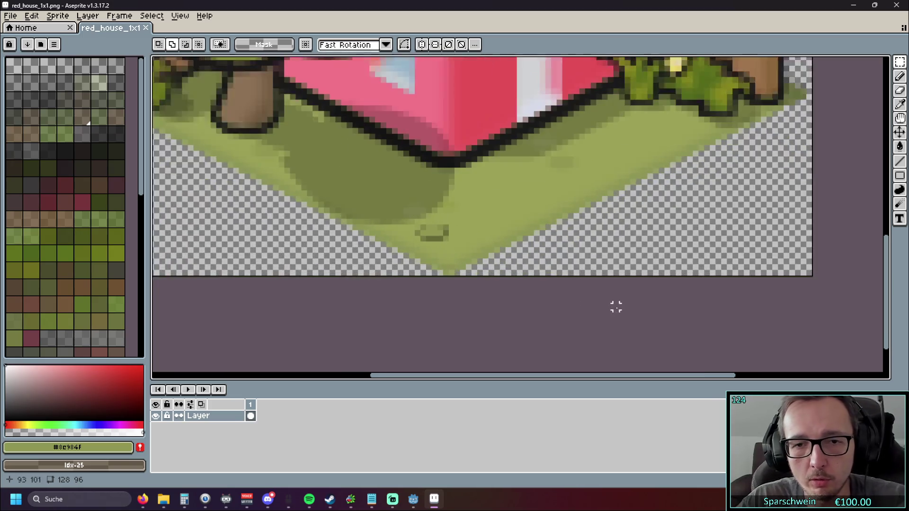
{"action": "scroll", "coordinate": [568, 293], "scroll_direction": "down", "scroll_amount": 4}
{"action": "left_click_drag", "start_coordinate": [535, 288], "coordinate": [527, 321]}
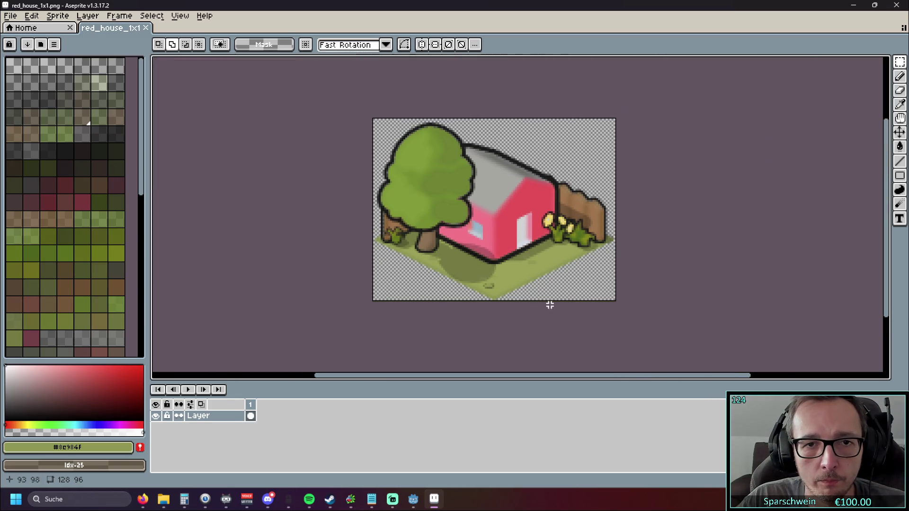
Shift the whole sprite's pixels up by one pixel and clear the selection
{"action": "key", "text": "ctrl+a"}
{"action": "scroll", "coordinate": [623, 304], "scroll_direction": "up", "scroll_amount": 2}
{"action": "left_click_drag", "start_coordinate": [444, 204], "coordinate": [440, 198]}
{"action": "key", "text": "Return"}
{"action": "key", "text": "ctrl+d"}
{"action": "mouse_move", "coordinate": [246, 229]}
{"action": "left_mouse_down"}
{"action": "mouse_move", "coordinate": [296, 304]}
{"action": "mouse_move", "coordinate": [267, 237]}
{"action": "left_mouse_up"}
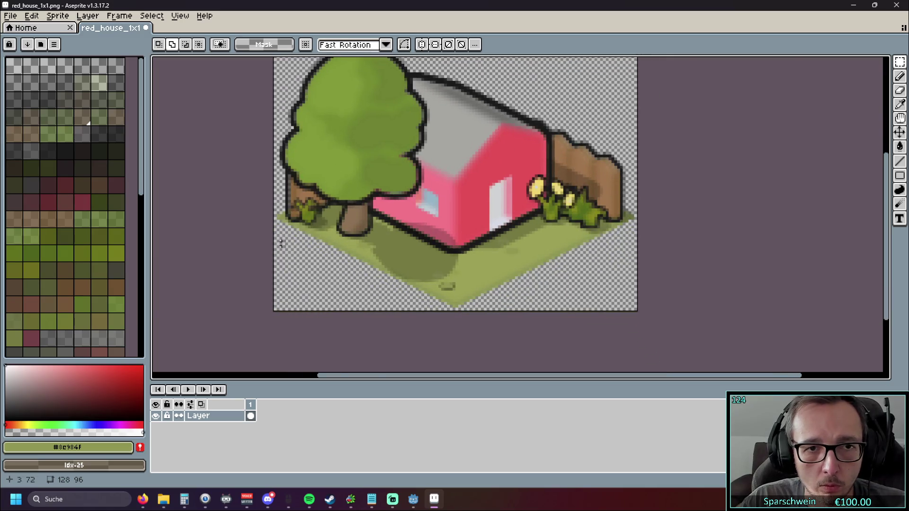
{"action": "scroll", "coordinate": [471, 330], "scroll_direction": "up", "scroll_amount": 5}
{"action": "scroll", "coordinate": [464, 322], "scroll_direction": "down", "scroll_amount": 5}
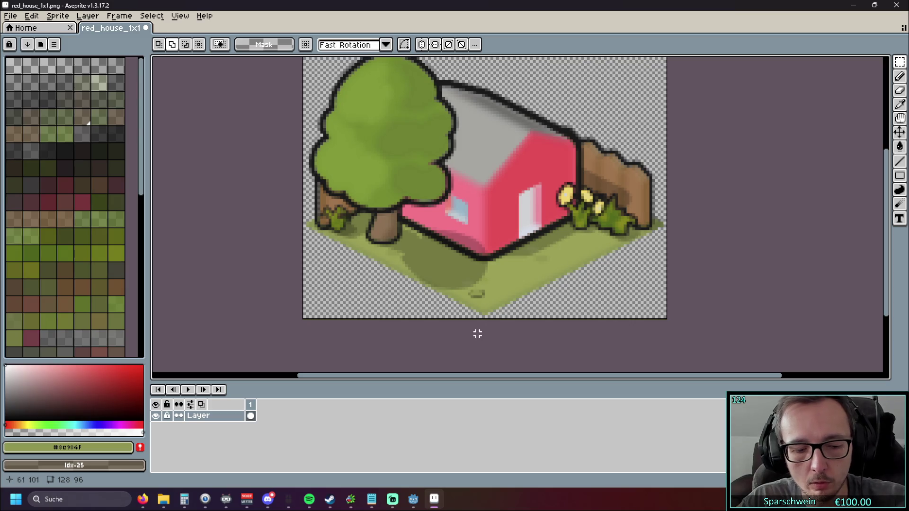
{"action": "key", "text": "ctrl+z"}
{"action": "key", "text": "ctrl+z"}
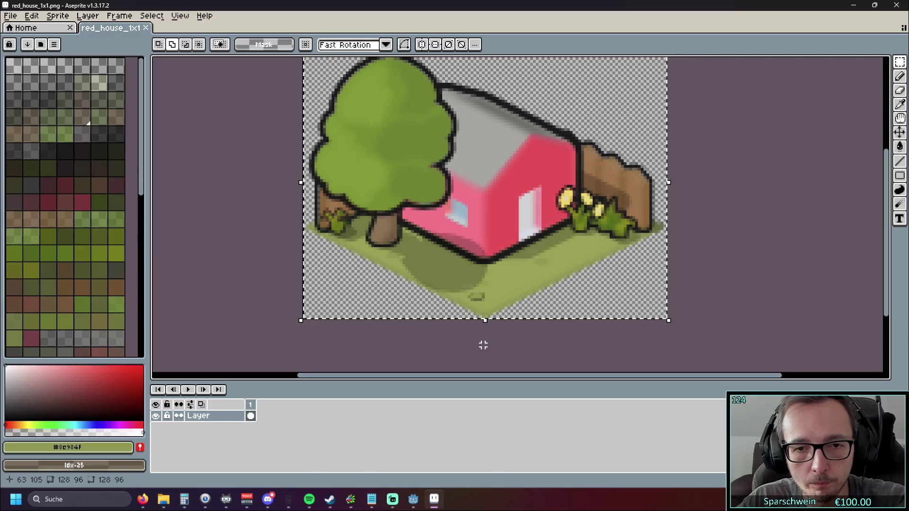
{"action": "key", "text": "ctrl+d"}
Zoom in on the red house sprite and eyedrop a pale semi-transparent grass edge pixel
{"action": "scroll", "coordinate": [487, 343], "scroll_direction": "up", "scroll_amount": 5}
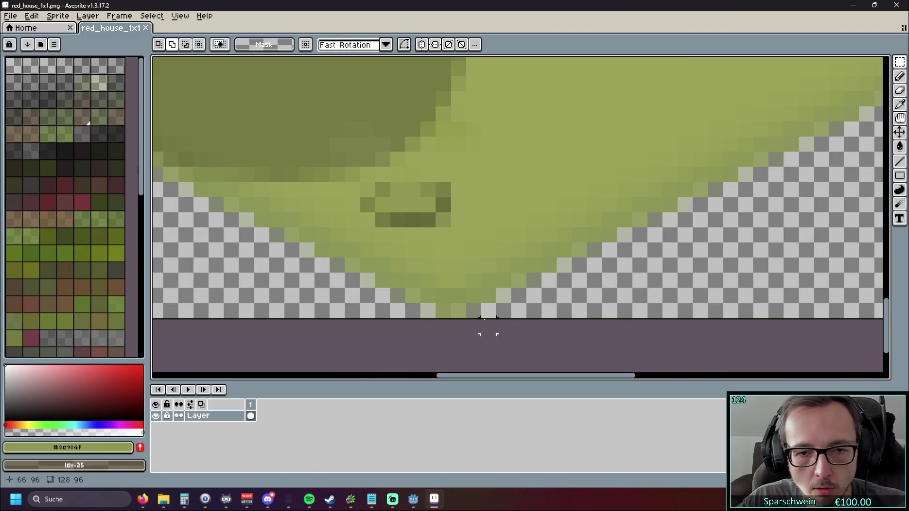
{"action": "mouse_move", "coordinate": [900, 62]}
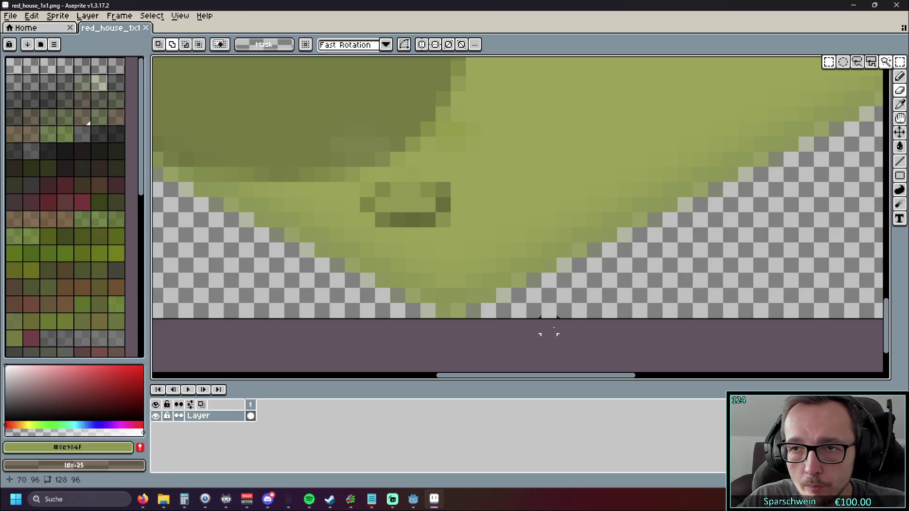
{"action": "scroll", "coordinate": [518, 330], "scroll_direction": "down", "scroll_amount": 3}
{"action": "scroll", "coordinate": [516, 329], "scroll_direction": "down", "scroll_amount": 5}
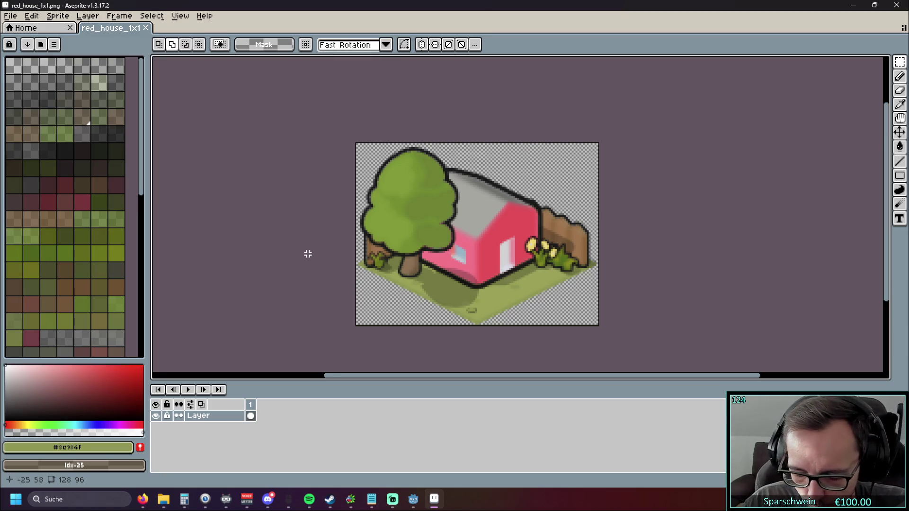
{"action": "mouse_move", "coordinate": [314, 250]}
{"action": "left_mouse_down"}
{"action": "mouse_move", "coordinate": [303, 239]}
{"action": "mouse_move", "coordinate": [245, 236]}
{"action": "left_mouse_up"}
{"action": "scroll", "coordinate": [307, 248], "scroll_direction": "up", "scroll_amount": 1}
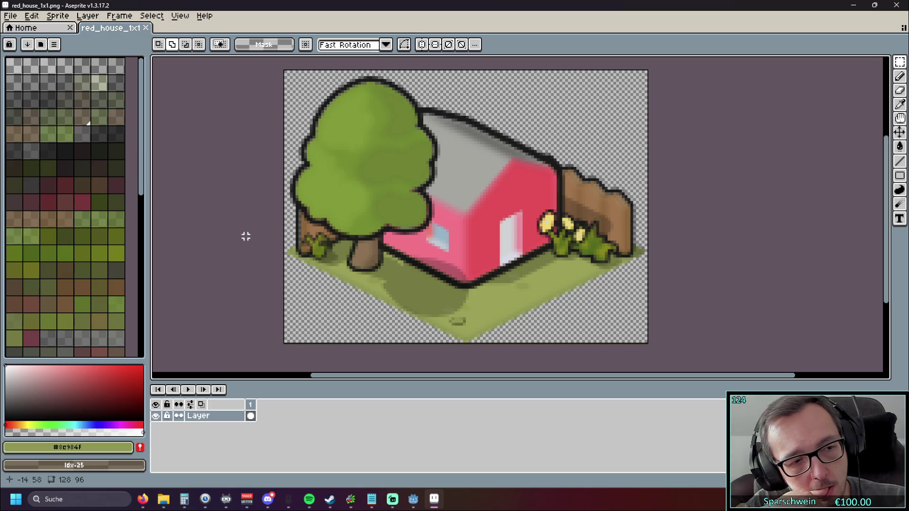
{"action": "scroll", "coordinate": [387, 311], "scroll_direction": "up", "scroll_amount": 6}
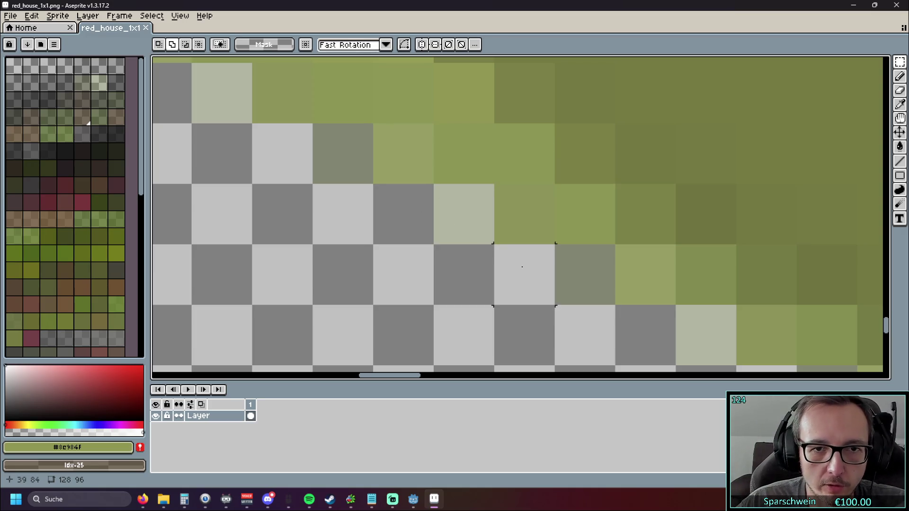
{"action": "scroll", "coordinate": [444, 208], "scroll_direction": "down", "scroll_amount": 5}
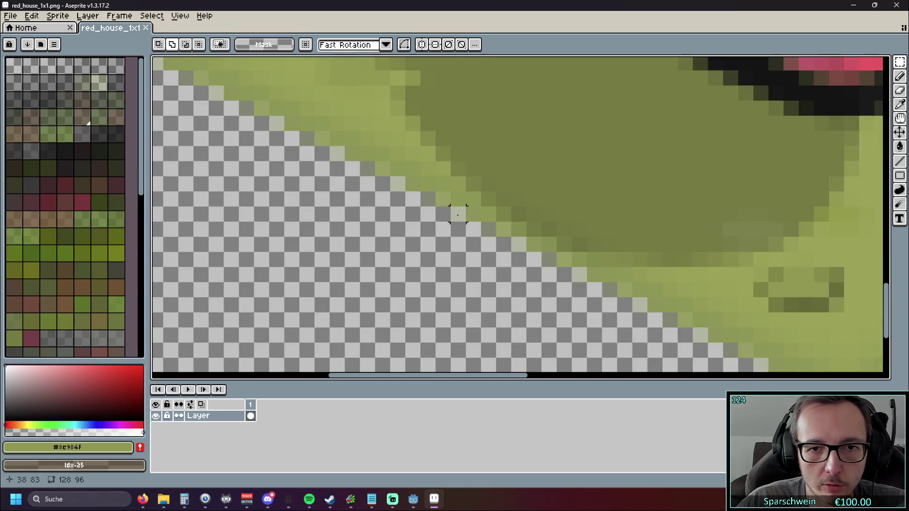
{"action": "scroll", "coordinate": [458, 219], "scroll_direction": "up", "scroll_amount": 4}
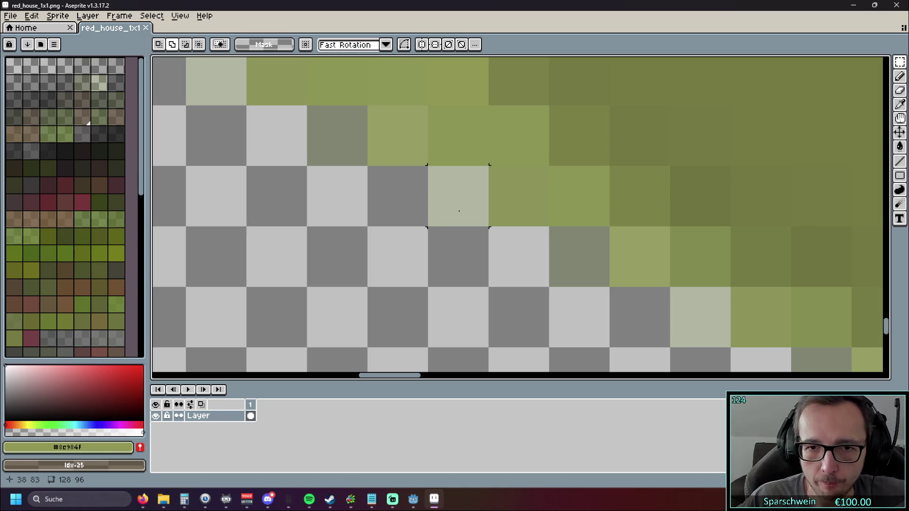
{"action": "scroll", "coordinate": [512, 269], "scroll_direction": "down", "scroll_amount": 4}
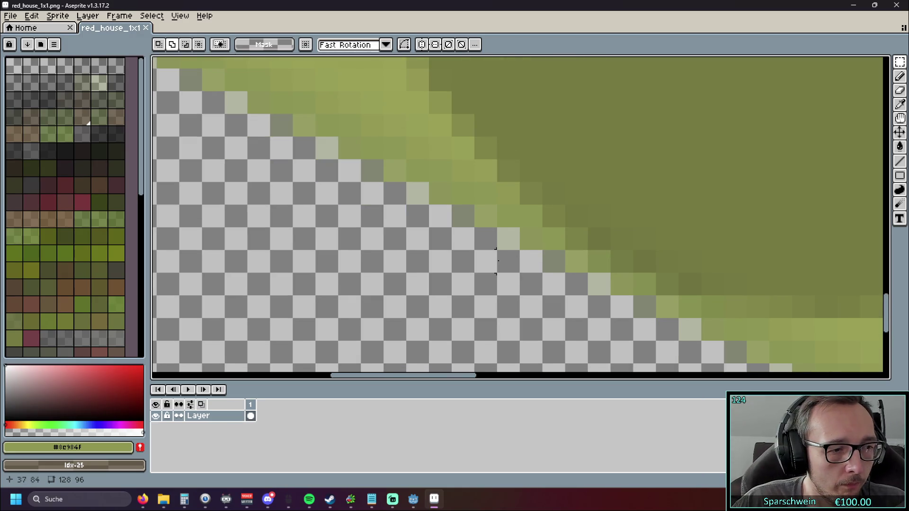
{"action": "scroll", "coordinate": [485, 262], "scroll_direction": "up", "scroll_amount": 3}
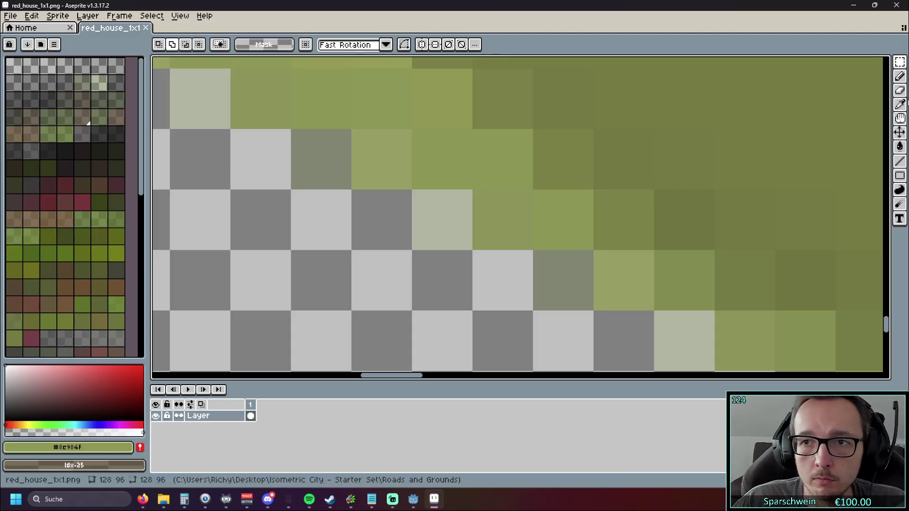
{"action": "key", "text": "i"}
{"action": "left_click", "coordinate": [441, 219]}
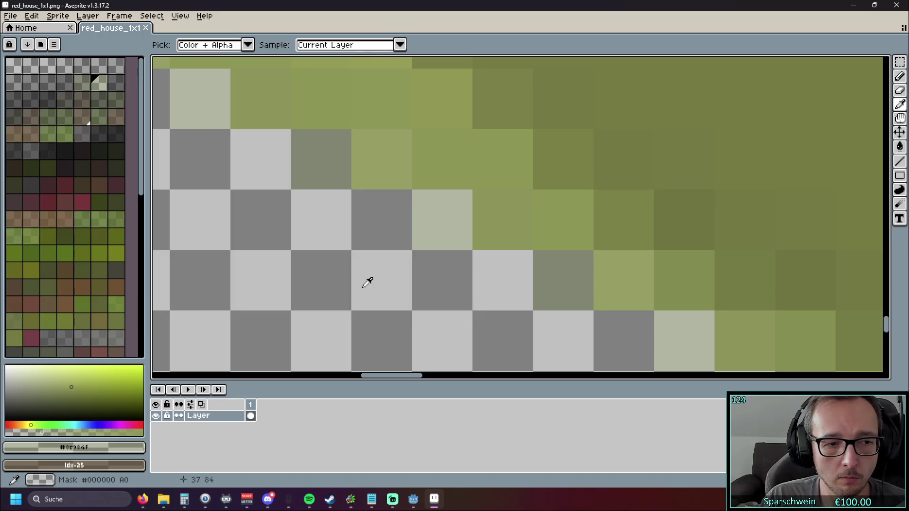
Zoom out to the full tile and switch to the browser's low-alpha pixels thread
{"action": "scroll", "coordinate": [367, 283], "scroll_direction": "down", "scroll_amount": 1}
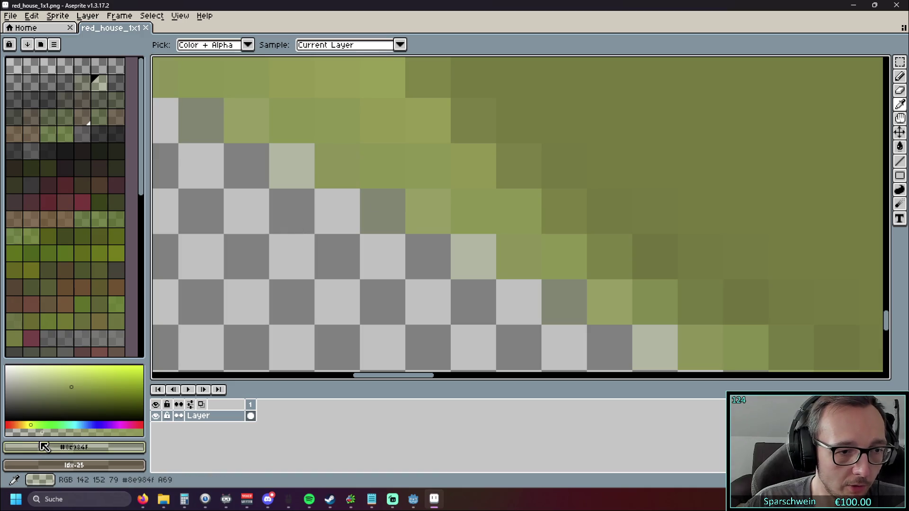
{"action": "scroll", "coordinate": [328, 278], "scroll_direction": "down", "scroll_amount": 5}
{"action": "scroll", "coordinate": [312, 280], "scroll_direction": "down", "scroll_amount": 2}
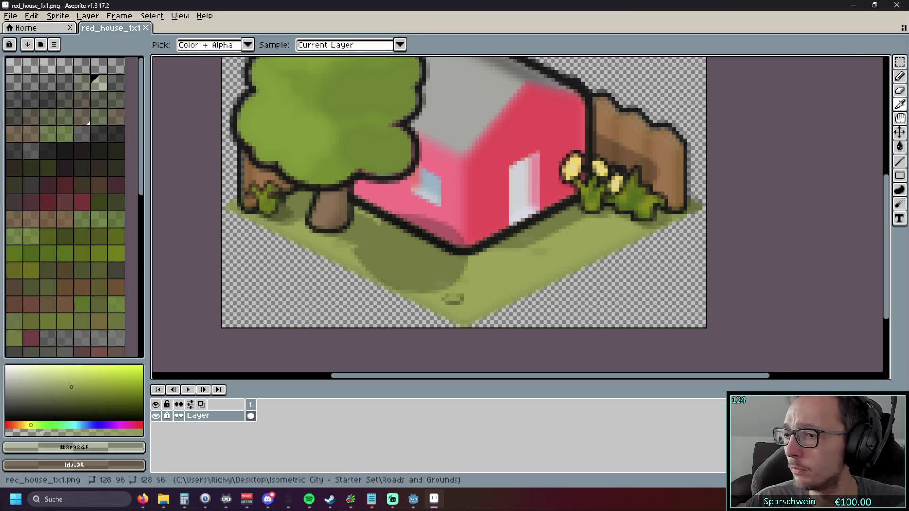
{"action": "left_click", "coordinate": [142, 499]}
{"action": "left_click", "coordinate": [751, 8]}
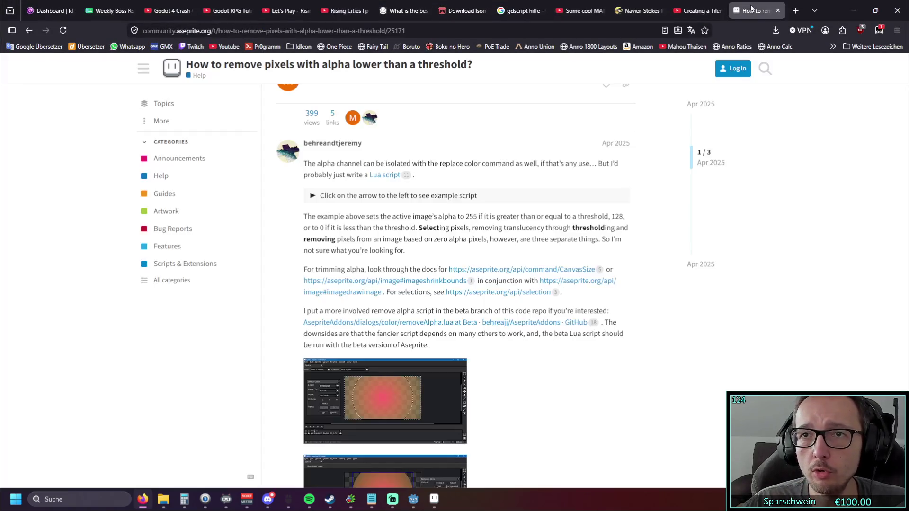
Scroll through the replies and back up to the question about targeting low-alpha pixels
{"action": "scroll", "coordinate": [303, 229], "scroll_direction": "down", "scroll_amount": 3}
{"action": "scroll", "coordinate": [300, 226], "scroll_direction": "up", "scroll_amount": 3}
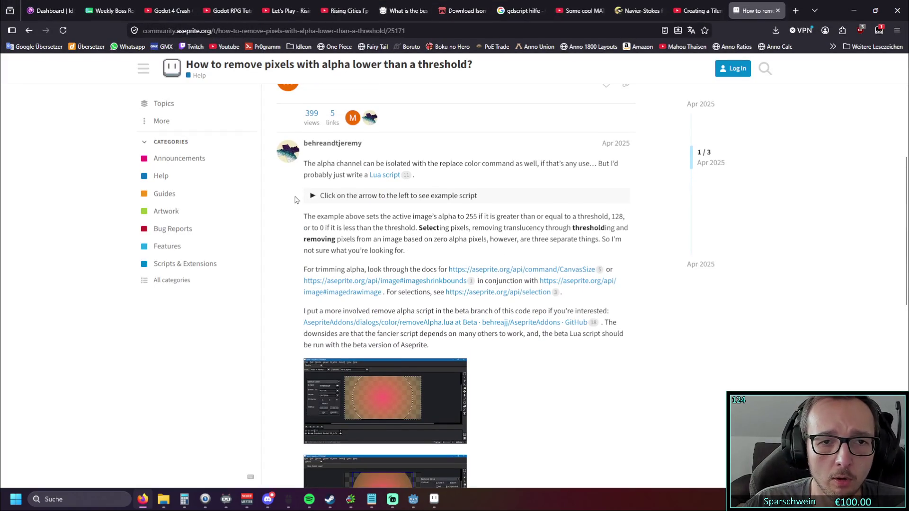
{"action": "scroll", "coordinate": [311, 204], "scroll_direction": "up", "scroll_amount": 1}
{"action": "scroll", "coordinate": [381, 177], "scroll_direction": "down", "scroll_amount": 1}
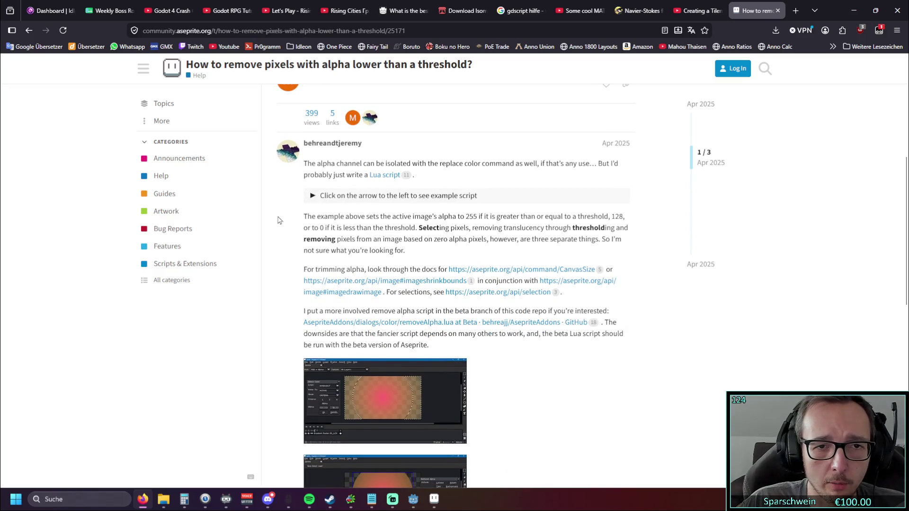
{"action": "scroll", "coordinate": [279, 227], "scroll_direction": "down", "scroll_amount": 6}
{"action": "scroll", "coordinate": [279, 228], "scroll_direction": "down", "scroll_amount": 1}
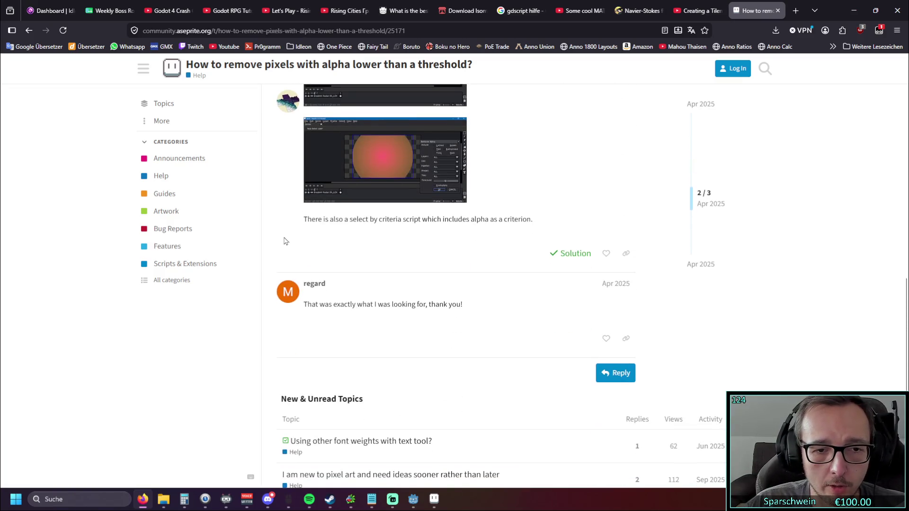
{"action": "scroll", "coordinate": [284, 234], "scroll_direction": "up", "scroll_amount": 6}
{"action": "scroll", "coordinate": [280, 253], "scroll_direction": "down", "scroll_amount": 3}
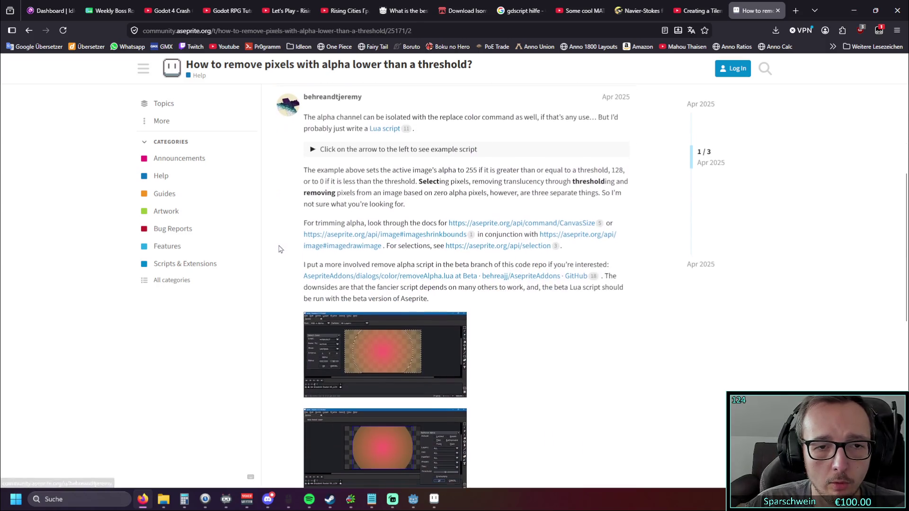
{"action": "scroll", "coordinate": [294, 227], "scroll_direction": "up", "scroll_amount": 4}
{"action": "scroll", "coordinate": [303, 216], "scroll_direction": "up", "scroll_amount": 2}
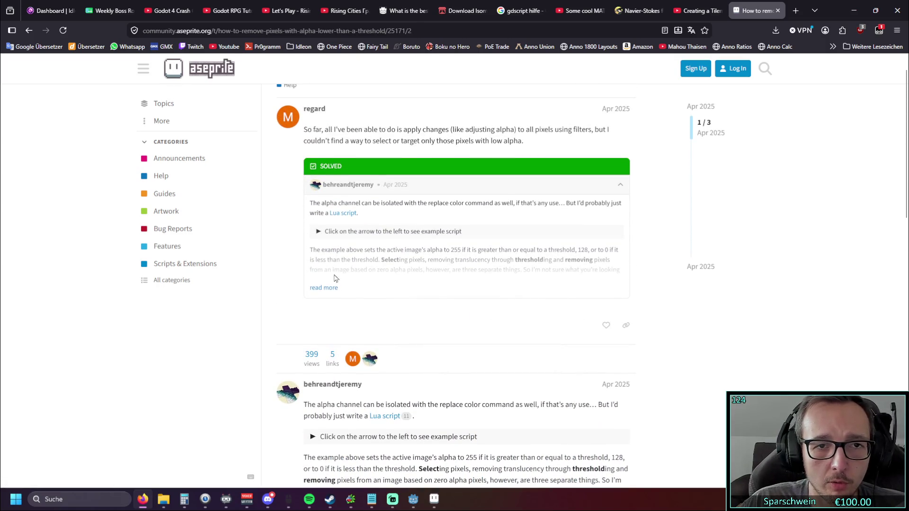
{"action": "scroll", "coordinate": [350, 163], "scroll_direction": "up", "scroll_amount": 1}
{"action": "left_click_drag", "start_coordinate": [526, 173], "coordinate": [369, 159]}
{"action": "left_click", "coordinate": [529, 174]}
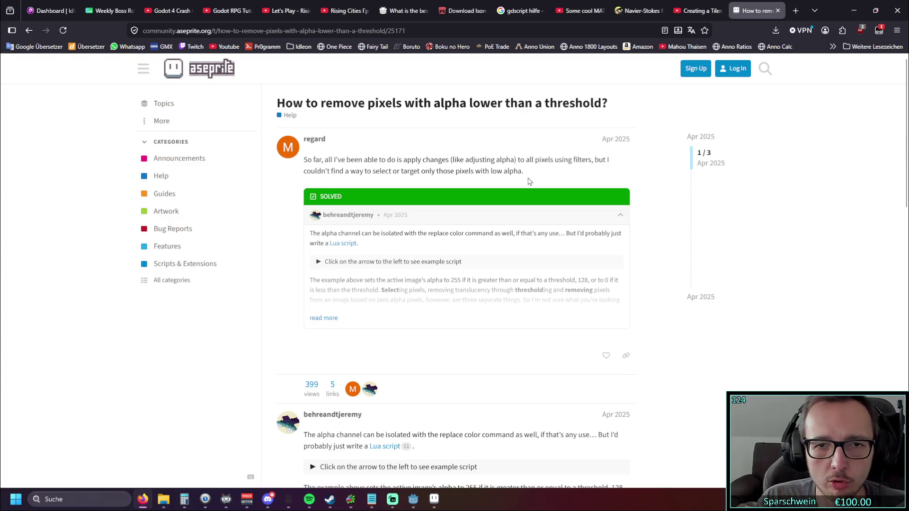
Enlarge the reply's second screenshot showing the Remove Alpha script dialog
{"action": "scroll", "coordinate": [443, 226], "scroll_direction": "down", "scroll_amount": 5}
{"action": "scroll", "coordinate": [442, 227], "scroll_direction": "down", "scroll_amount": 3}
{"action": "left_click", "coordinate": [379, 311]}
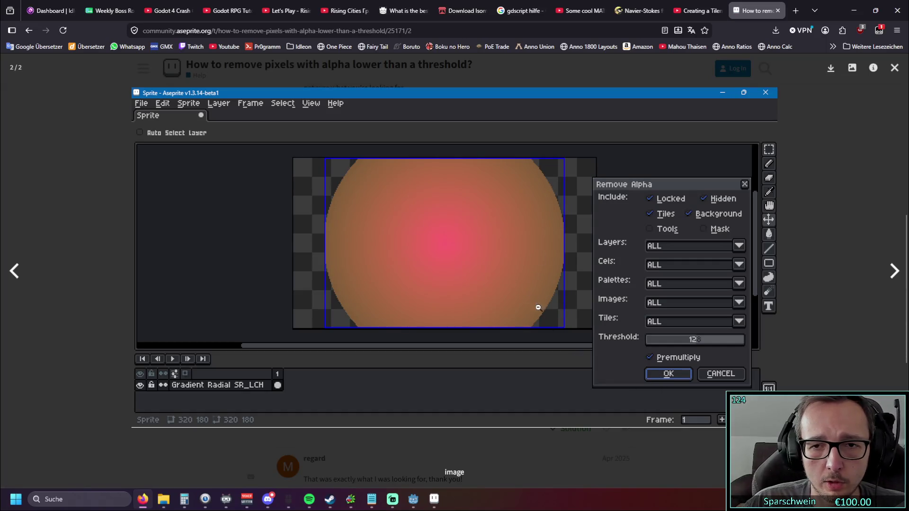
{"action": "left_click", "coordinate": [80, 239]}
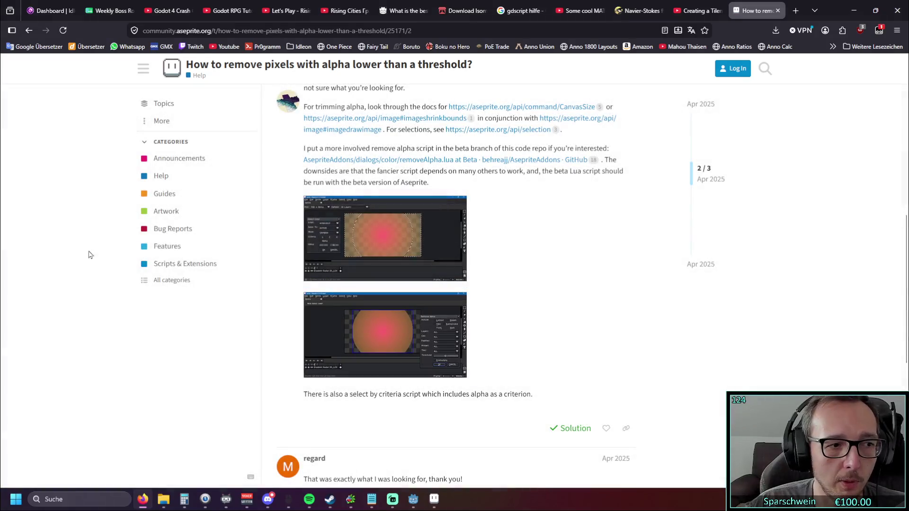
{"action": "left_click", "coordinate": [379, 243]}
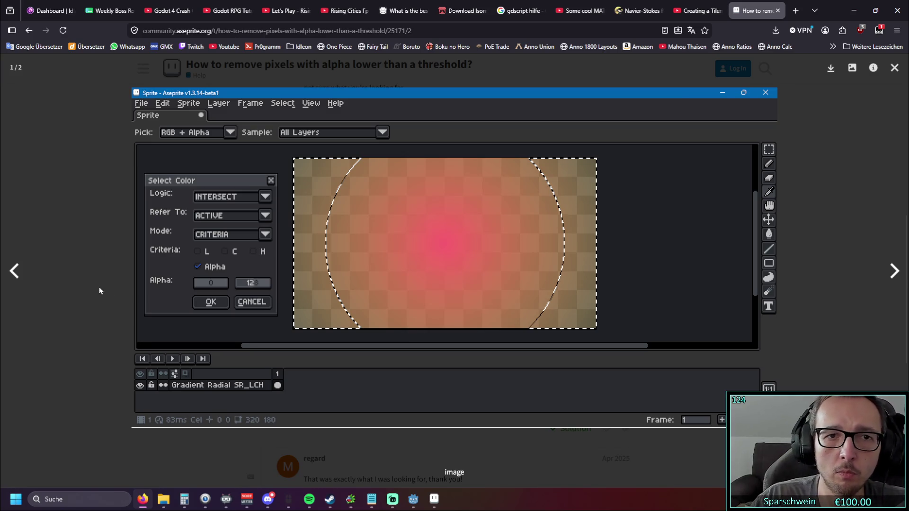
{"action": "key", "text": "alt+Tab"}
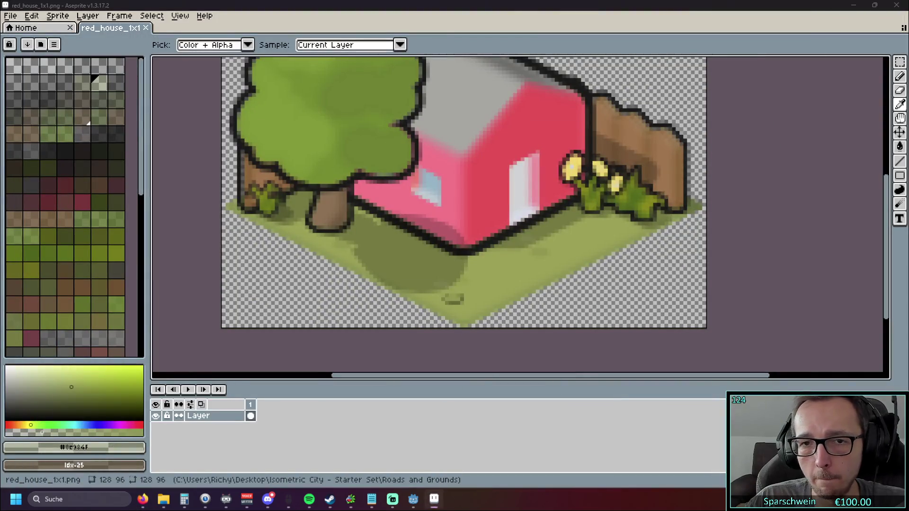
{"action": "key", "text": "alt+Tab"}
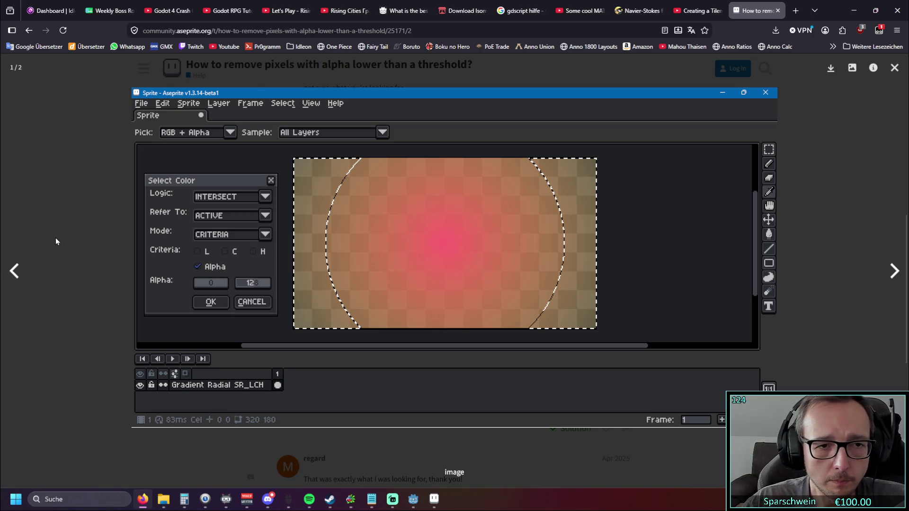
{"action": "left_click", "coordinate": [140, 175]}
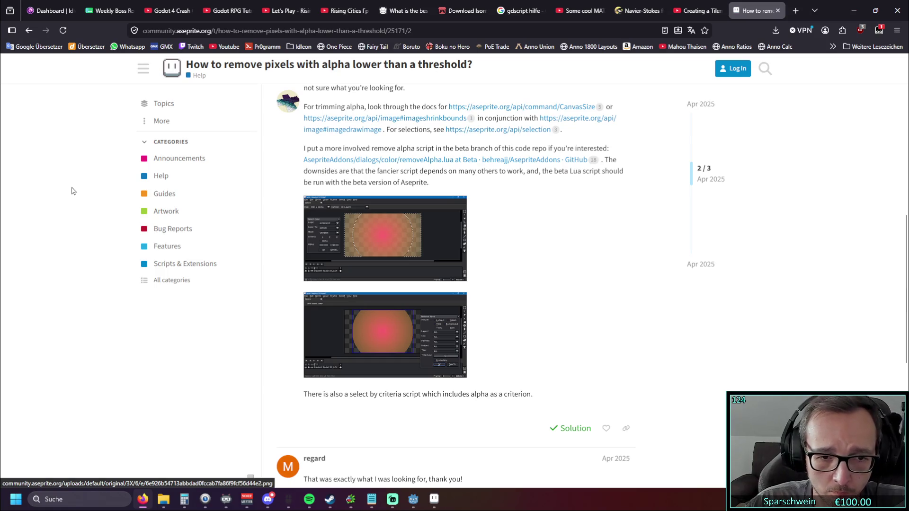
Expand the reply's example Lua script for alpha thresholding
{"action": "scroll", "coordinate": [424, 295], "scroll_direction": "up", "scroll_amount": 3}
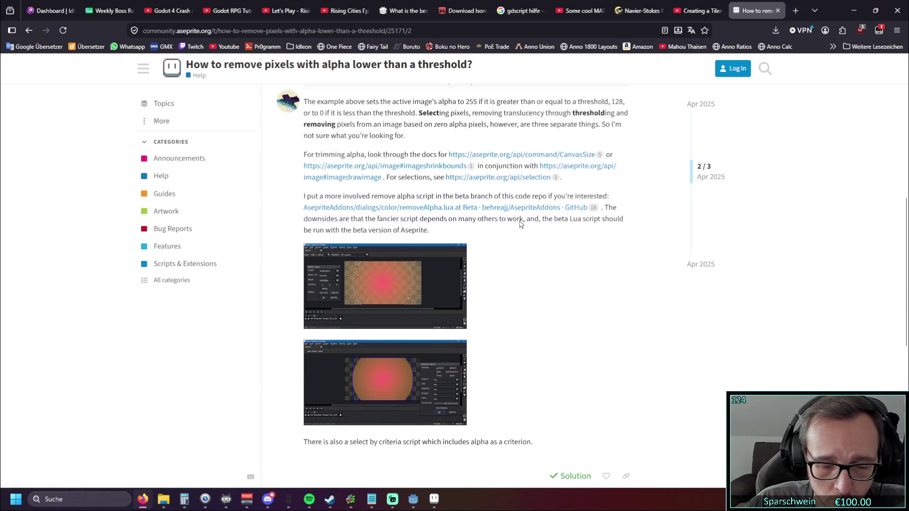
{"action": "left_click_drag", "start_coordinate": [419, 211], "coordinate": [499, 211]}
{"action": "left_click", "coordinate": [450, 239]}
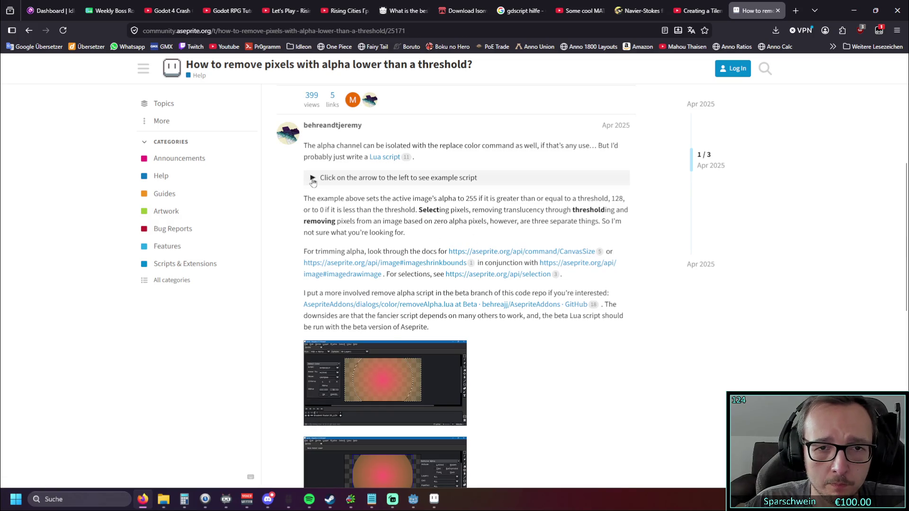
{"action": "left_click", "coordinate": [313, 180]}
Read through the script code, then minimize Firefox to return to Aseprite
{"action": "scroll", "coordinate": [410, 251], "scroll_direction": "down", "scroll_amount": 2}
{"action": "scroll", "coordinate": [410, 251], "scroll_direction": "down", "scroll_amount": 1}
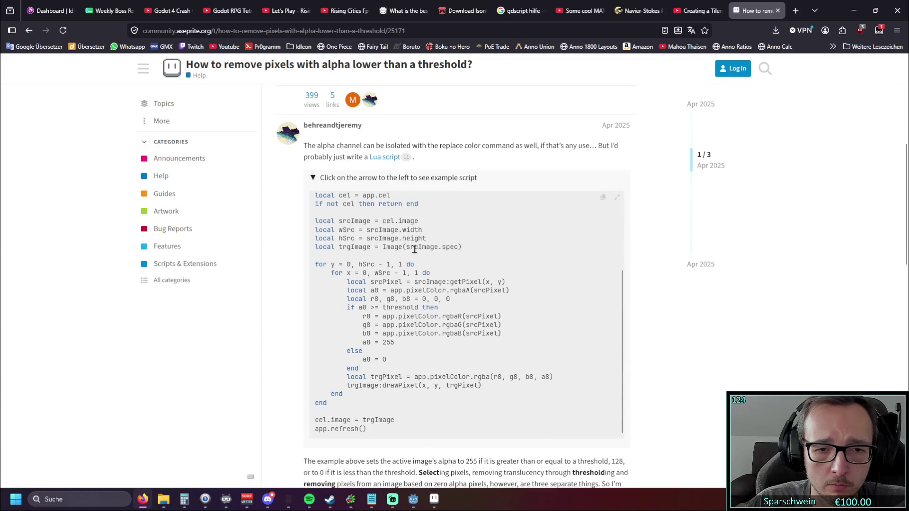
{"action": "scroll", "coordinate": [406, 276], "scroll_direction": "up", "scroll_amount": 4}
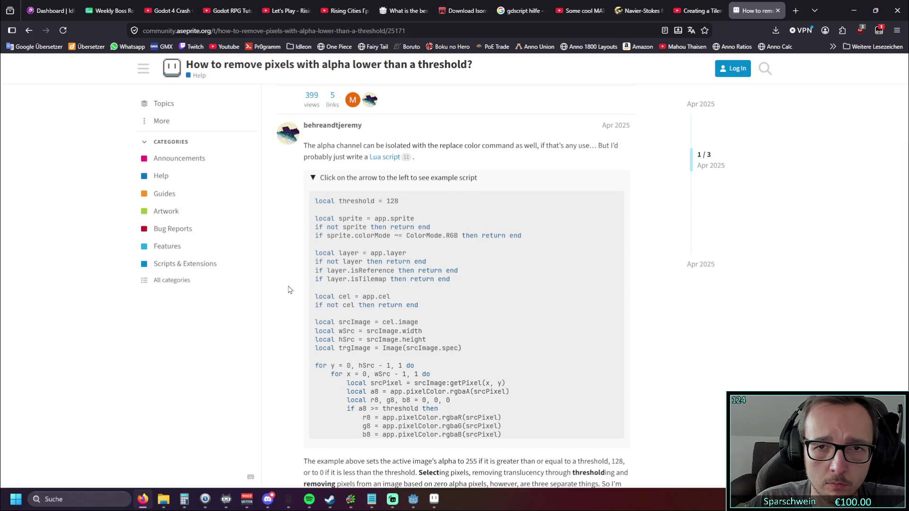
{"action": "scroll", "coordinate": [289, 289], "scroll_direction": "down", "scroll_amount": 5}
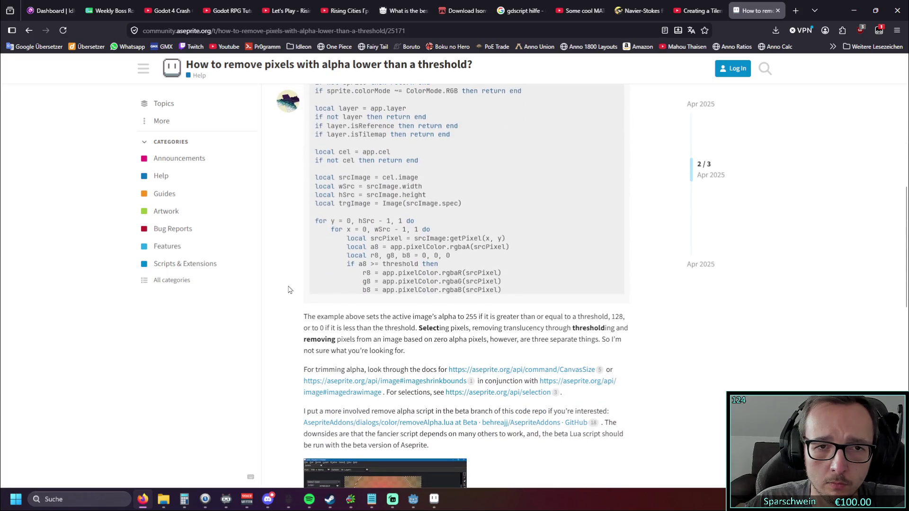
{"action": "scroll", "coordinate": [290, 289], "scroll_direction": "up", "scroll_amount": 4}
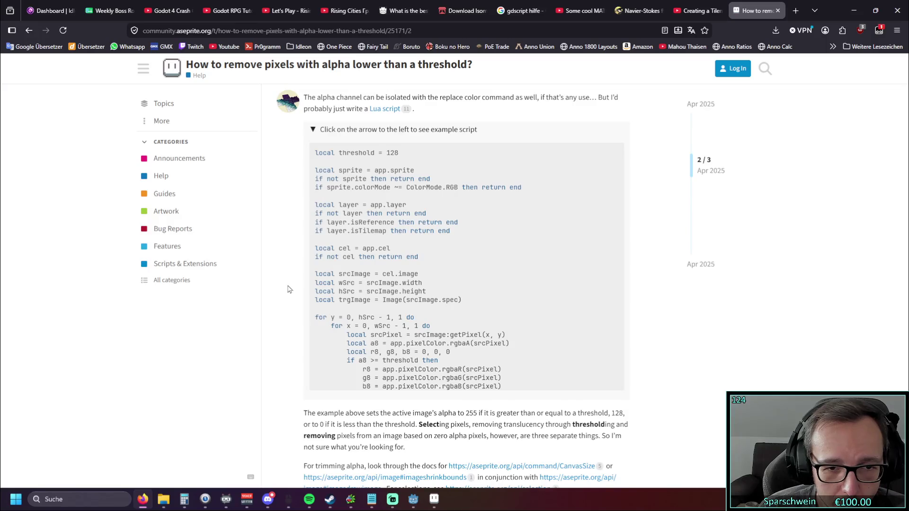
{"action": "scroll", "coordinate": [331, 275], "scroll_direction": "down", "scroll_amount": 4}
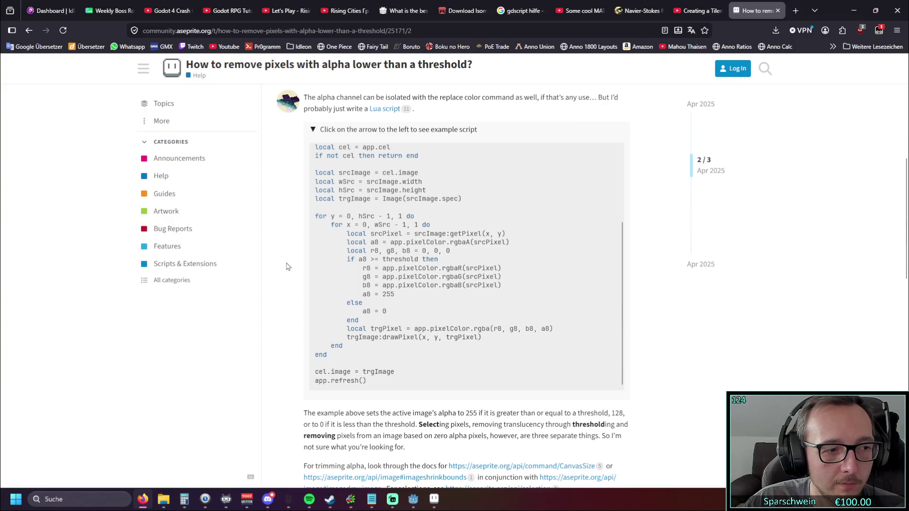
{"action": "scroll", "coordinate": [286, 268], "scroll_direction": "down", "scroll_amount": 5}
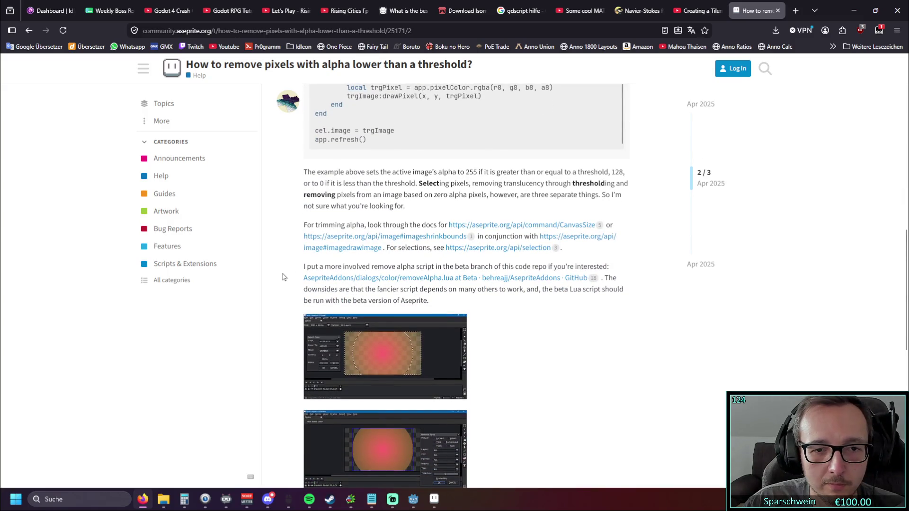
{"action": "scroll", "coordinate": [283, 276], "scroll_direction": "down", "scroll_amount": 9}
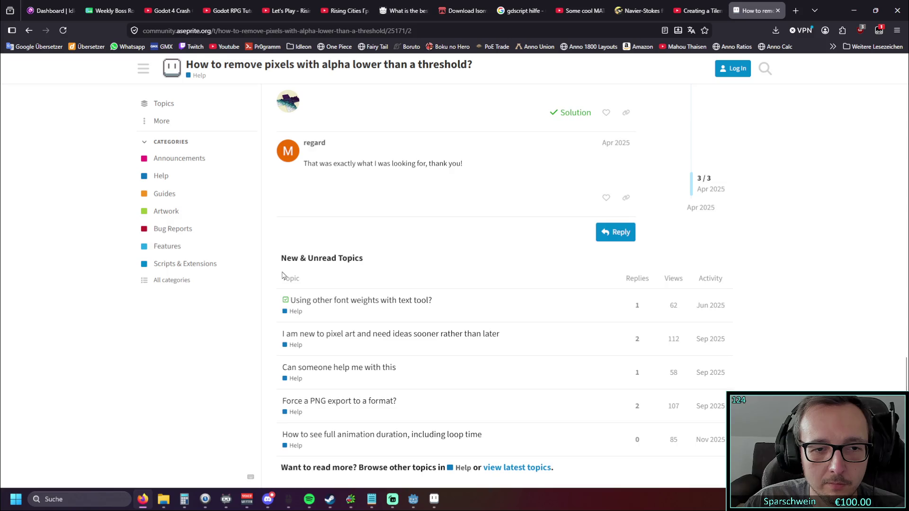
{"action": "scroll", "coordinate": [284, 272], "scroll_direction": "up", "scroll_amount": 11}
{"action": "scroll", "coordinate": [283, 270], "scroll_direction": "up", "scroll_amount": 7}
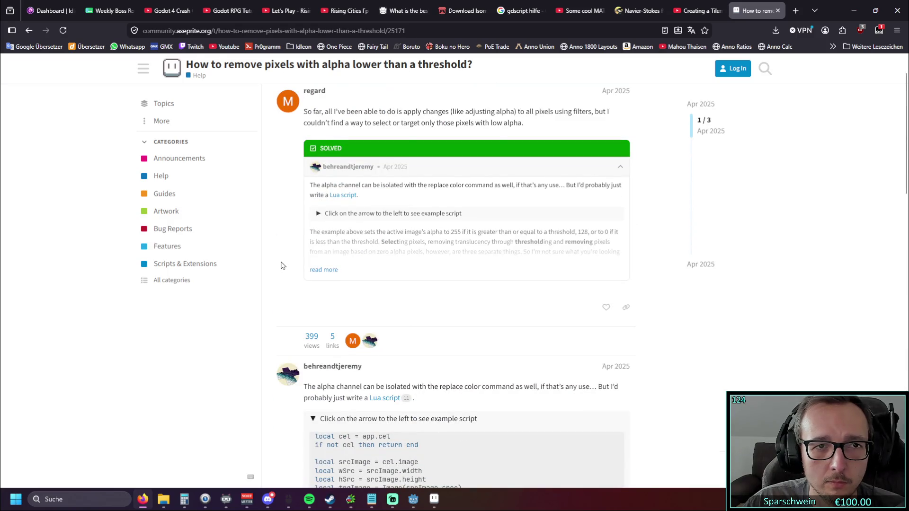
{"action": "scroll", "coordinate": [282, 265], "scroll_direction": "down", "scroll_amount": 6}
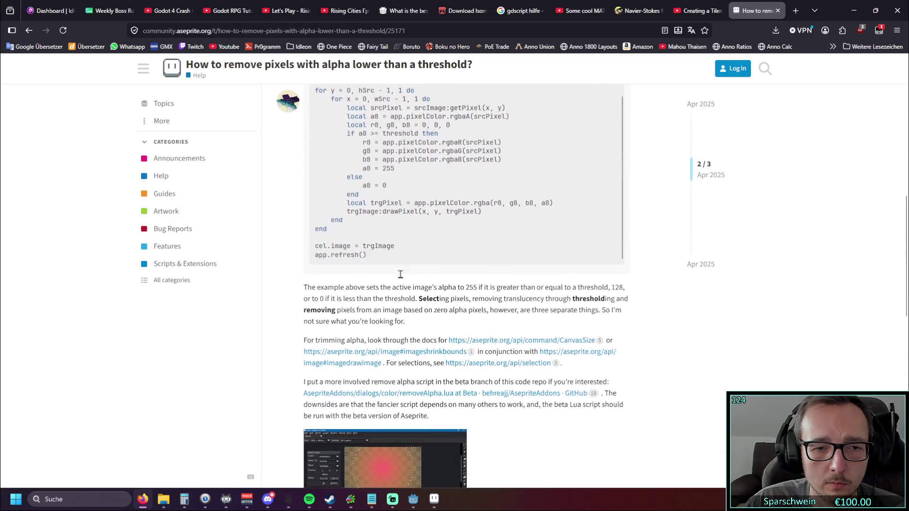
{"action": "scroll", "coordinate": [279, 282], "scroll_direction": "up", "scroll_amount": 3}
{"action": "scroll", "coordinate": [279, 282], "scroll_direction": "down", "scroll_amount": 1}
{"action": "scroll", "coordinate": [280, 282], "scroll_direction": "up", "scroll_amount": 1}
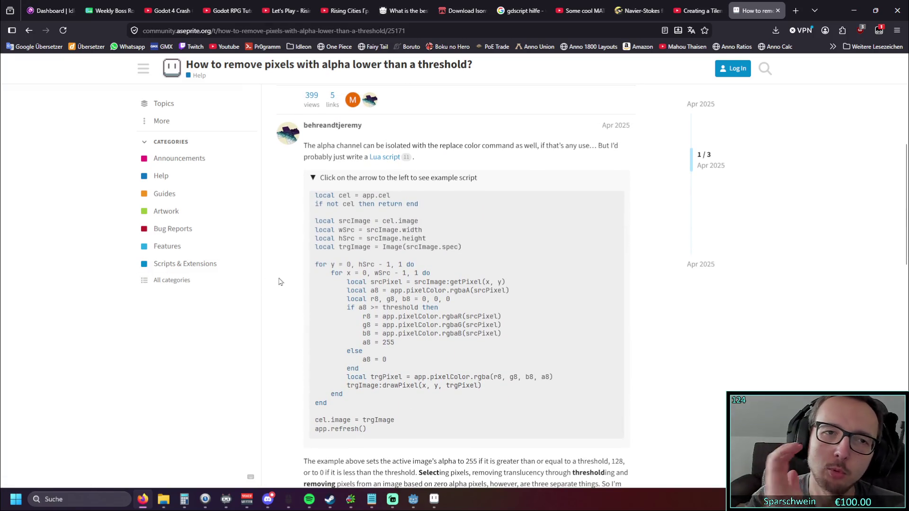
{"action": "left_click", "coordinate": [854, 10]}
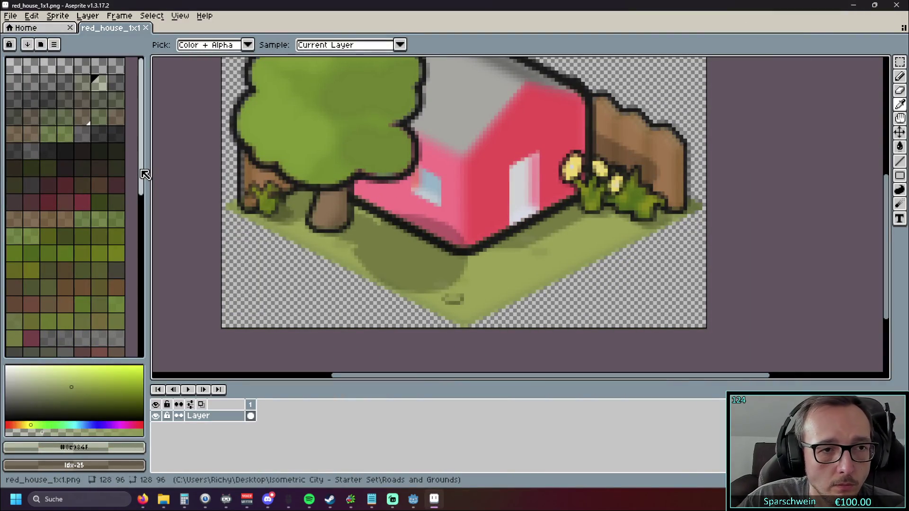
{"action": "key", "text": "alt+Tab"}
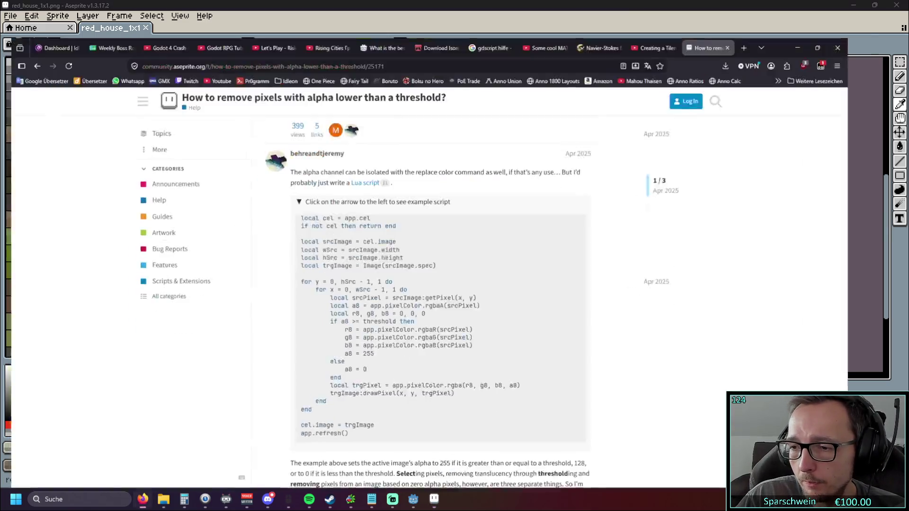
{"action": "left_click", "coordinate": [854, 11]}
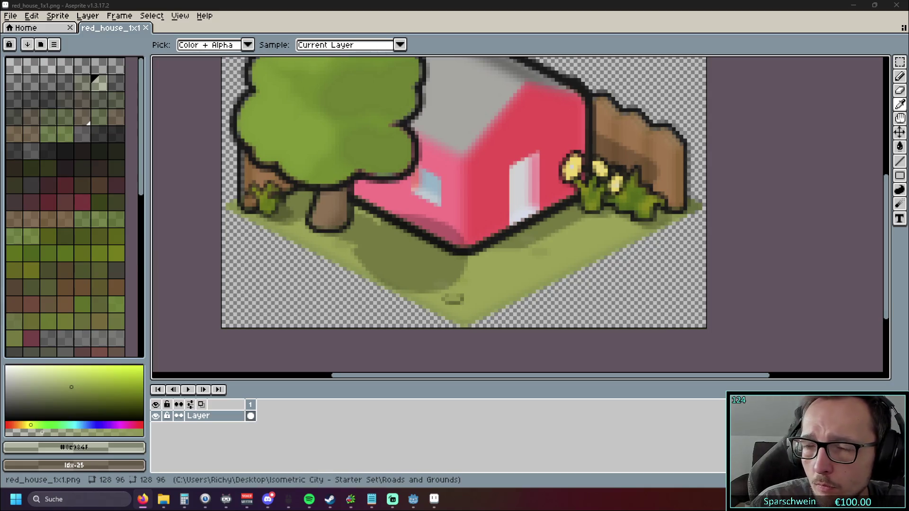
{"action": "key", "text": "alt+Tab"}
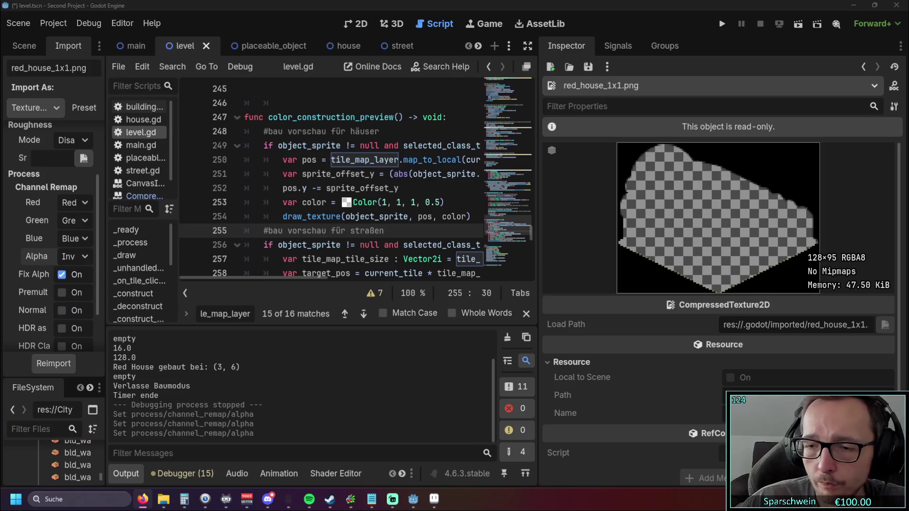
Reimport red_house_1x1.png with Channel Remap Alpha set to Alpha and Fix Alpha Border off
{"action": "left_click_drag", "start_coordinate": [103, 211], "coordinate": [298, 209]}
{"action": "left_click", "coordinate": [189, 257]}
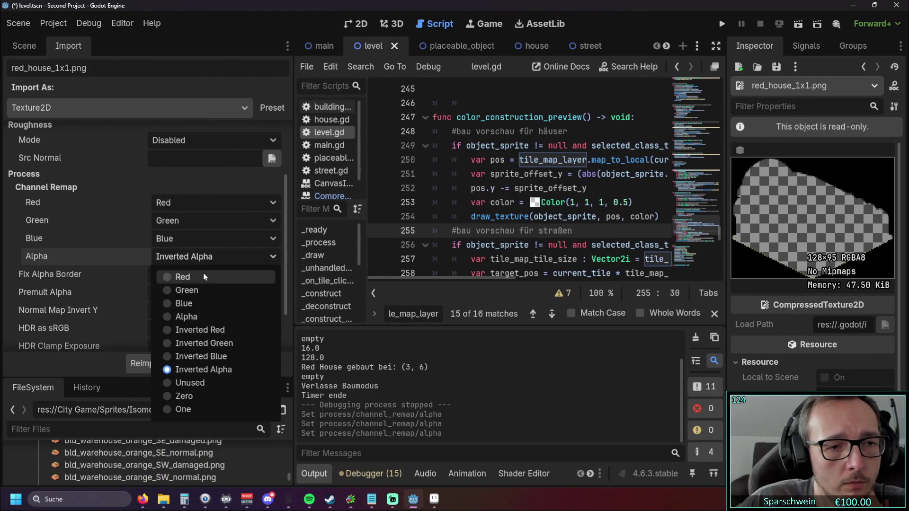
{"action": "left_click", "coordinate": [169, 318]}
{"action": "left_click", "coordinate": [155, 275]}
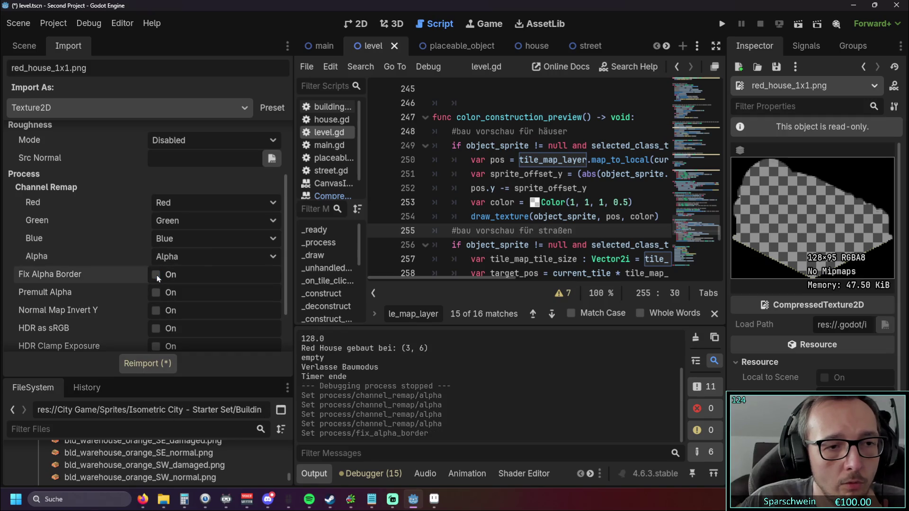
{"action": "left_click", "coordinate": [148, 366]}
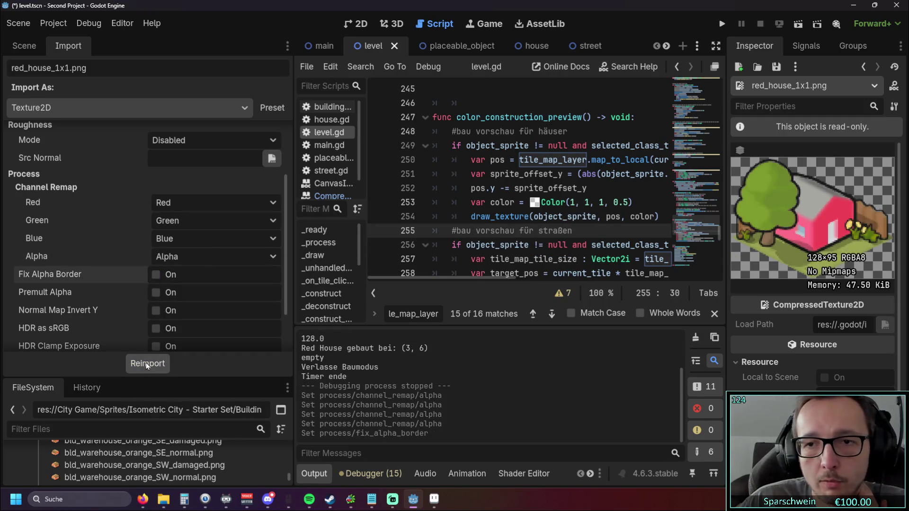
Run the game, place a red house and select it to check its outline, then close it
{"action": "left_click", "coordinate": [721, 24]}
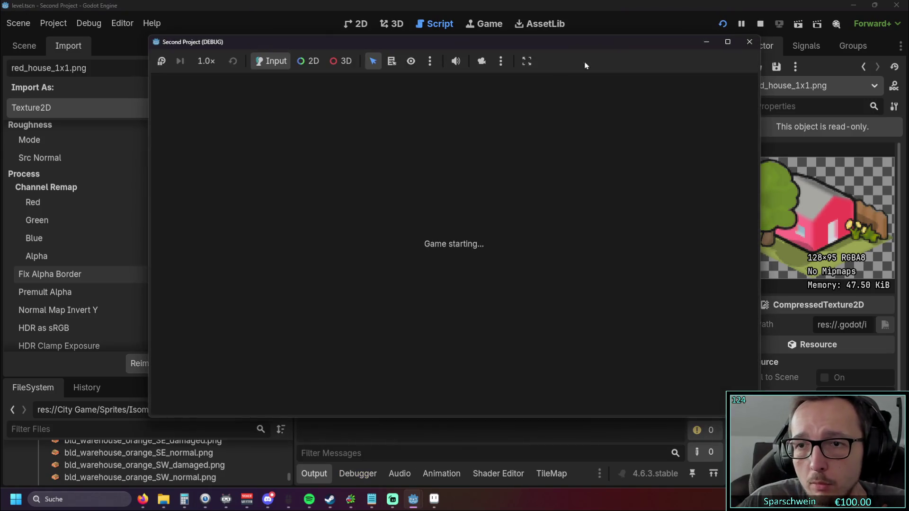
{"action": "left_click", "coordinate": [370, 258]}
{"action": "right_click", "coordinate": [389, 266]}
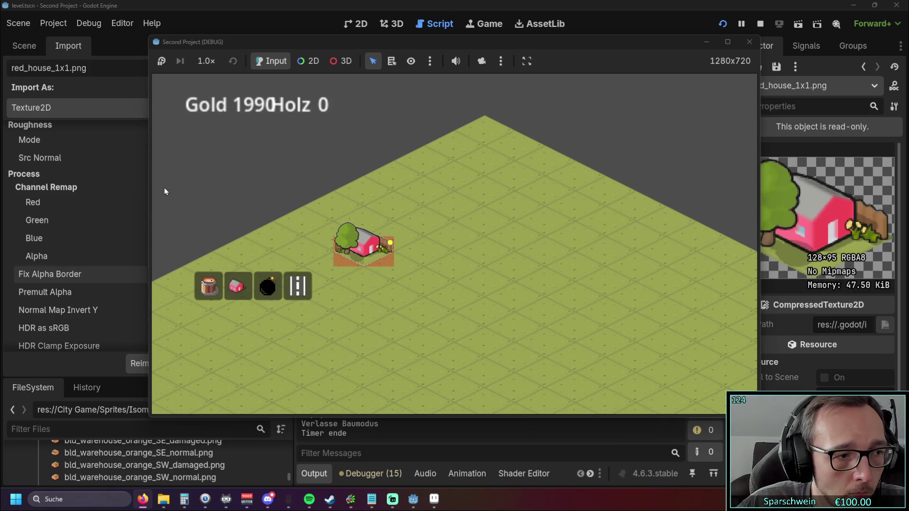
{"action": "left_click_drag", "start_coordinate": [147, 193], "coordinate": [290, 192]}
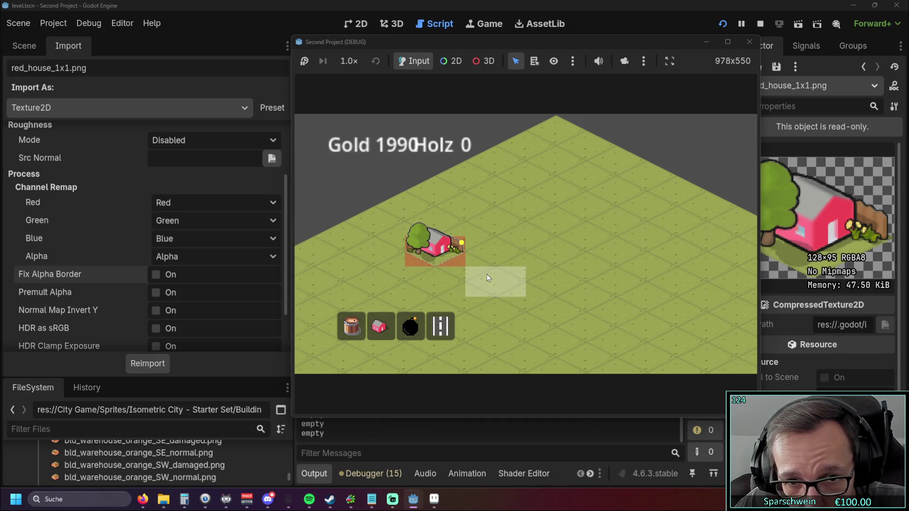
{"action": "left_click", "coordinate": [427, 250]}
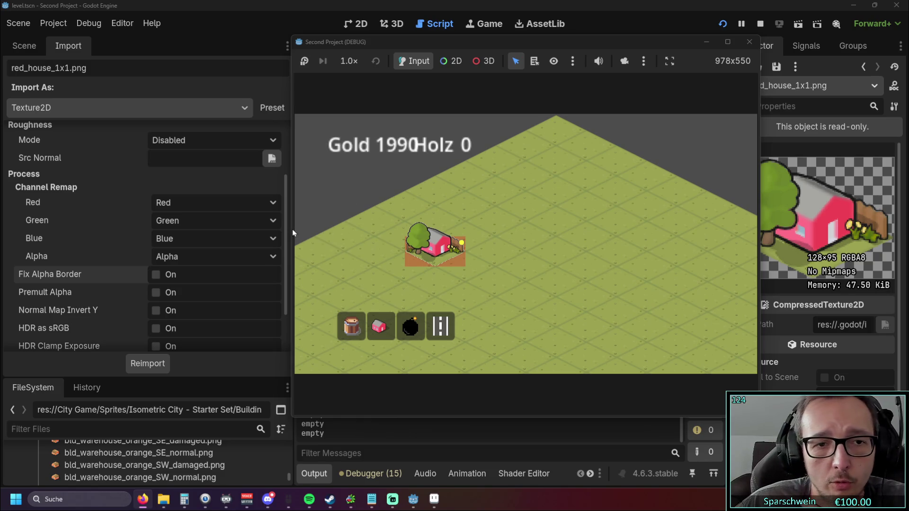
{"action": "left_click_drag", "start_coordinate": [289, 231], "coordinate": [279, 231]}
{"action": "left_click", "coordinate": [749, 42]}
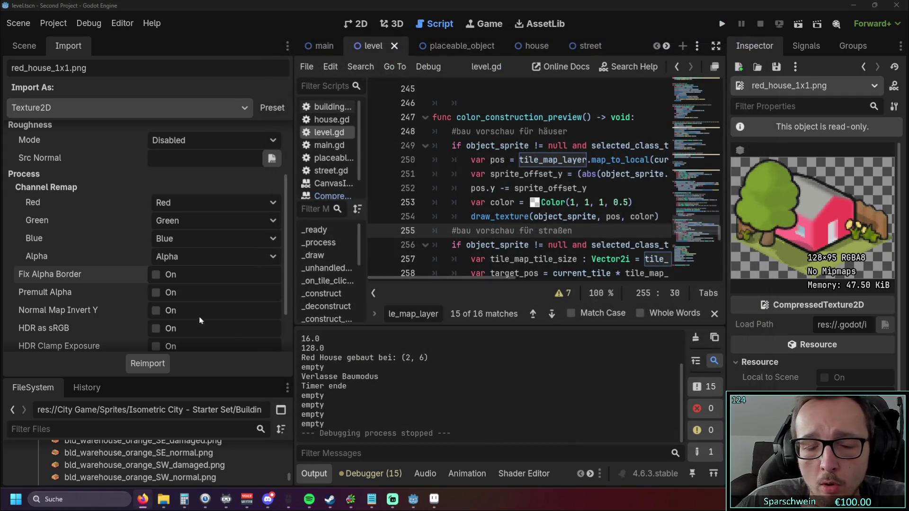
Give the FileSystem list more room and show the Scene node tree
{"action": "mouse_move", "coordinate": [157, 377]}
{"action": "left_mouse_down"}
{"action": "mouse_move", "coordinate": [155, 264]}
{"action": "mouse_move", "coordinate": [153, 290]}
{"action": "left_mouse_up"}
{"action": "scroll", "coordinate": [141, 209], "scroll_direction": "up", "scroll_amount": 2}
{"action": "scroll", "coordinate": [138, 203], "scroll_direction": "down", "scroll_amount": 4}
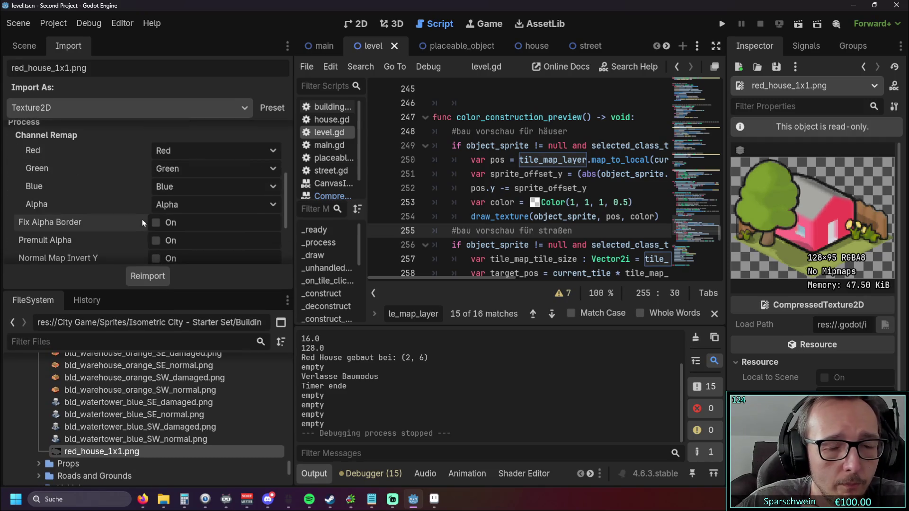
{"action": "scroll", "coordinate": [138, 203], "scroll_direction": "up", "scroll_amount": 4}
{"action": "scroll", "coordinate": [138, 203], "scroll_direction": "up", "scroll_amount": 1}
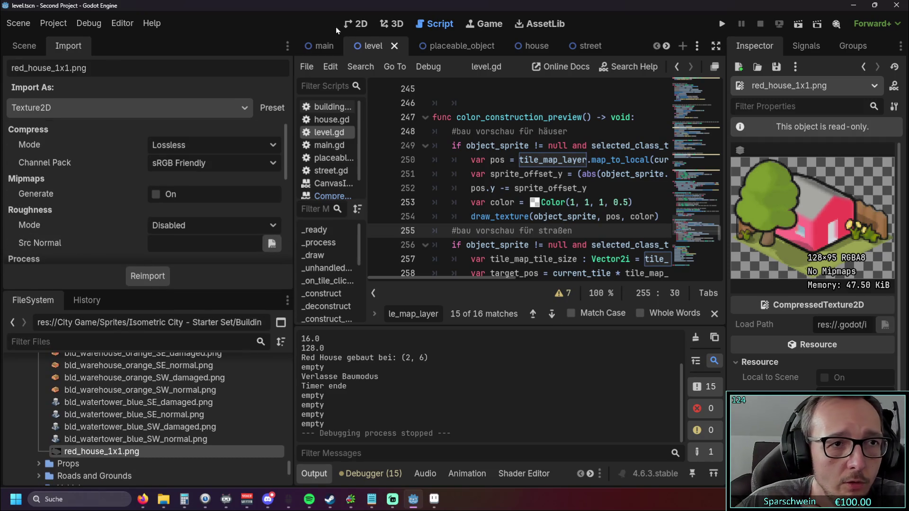
{"action": "left_click", "coordinate": [26, 46]}
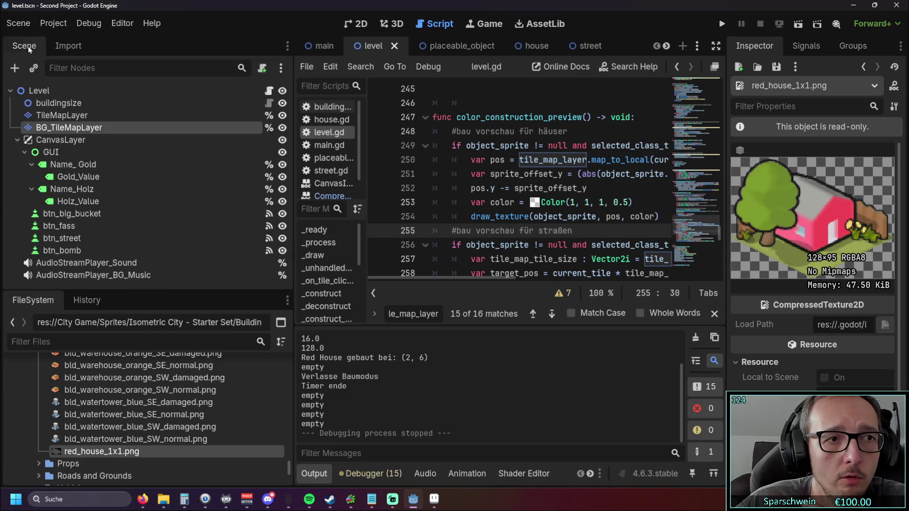
Reset the TileMapLayer's Texture Filter from Nearest to Inherit
{"action": "left_click", "coordinate": [72, 116]}
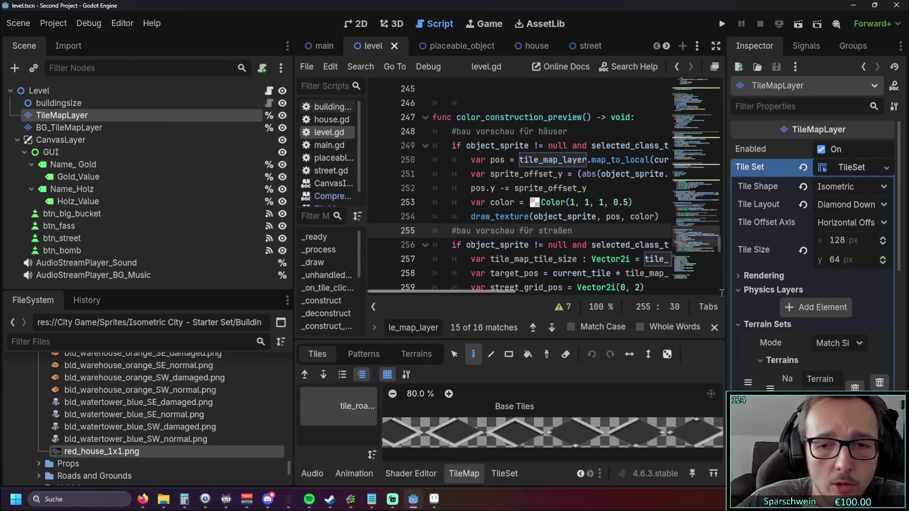
{"action": "scroll", "coordinate": [821, 261], "scroll_direction": "down", "scroll_amount": 5}
{"action": "scroll", "coordinate": [818, 259], "scroll_direction": "down", "scroll_amount": 1}
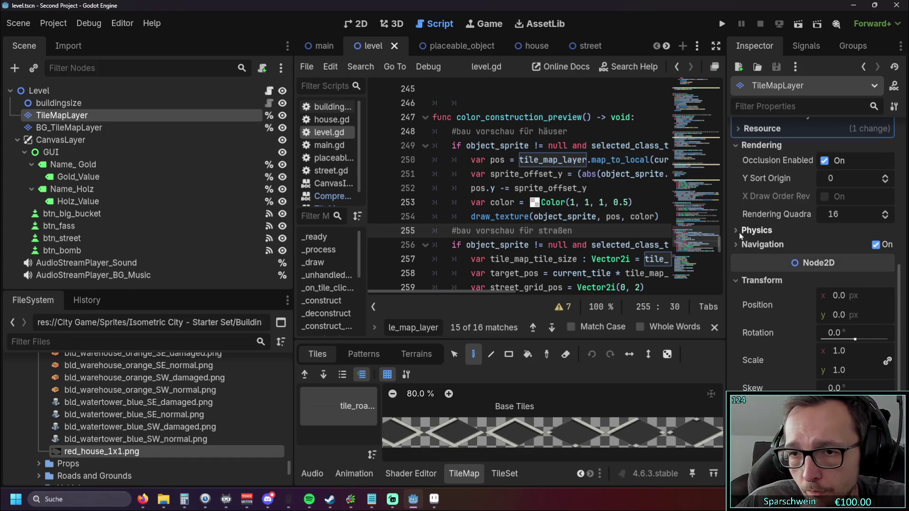
{"action": "scroll", "coordinate": [740, 232], "scroll_direction": "down", "scroll_amount": 4}
{"action": "left_click", "coordinate": [756, 336]}
{"action": "left_click", "coordinate": [806, 352]}
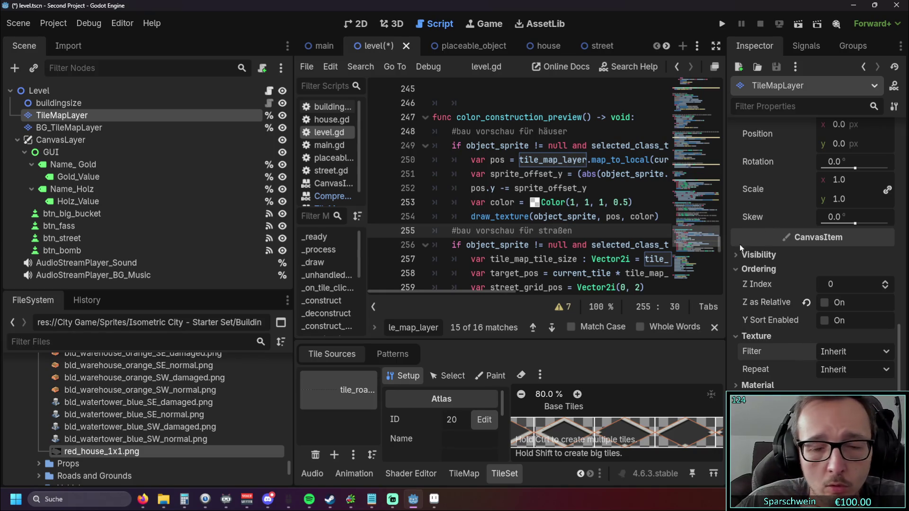
Save and run the game, build a red house at (4, 6), then close it
{"action": "left_click", "coordinate": [728, 24]}
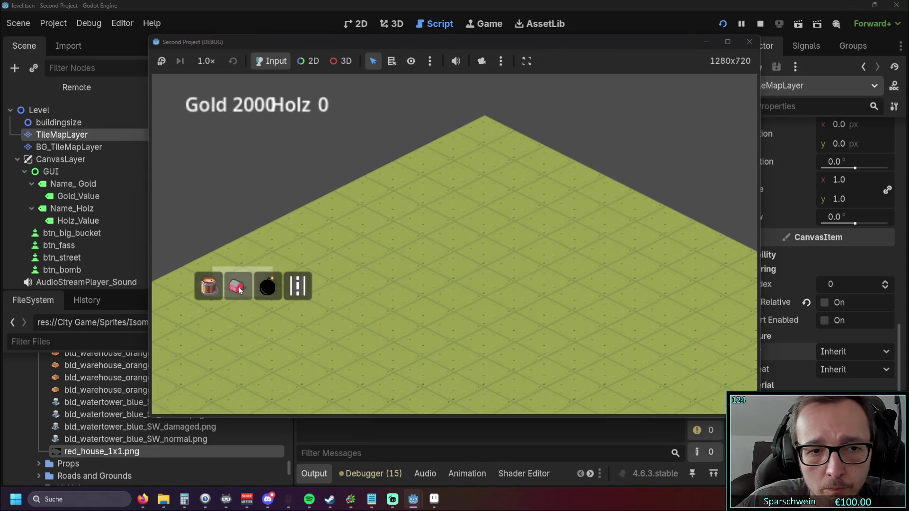
{"action": "left_click", "coordinate": [236, 286]}
{"action": "left_click", "coordinate": [416, 283]}
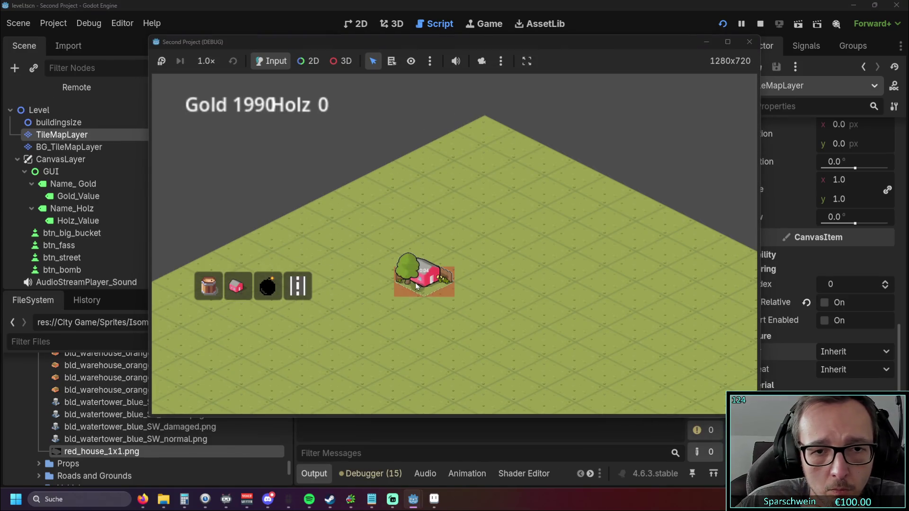
{"action": "left_click", "coordinate": [749, 42]}
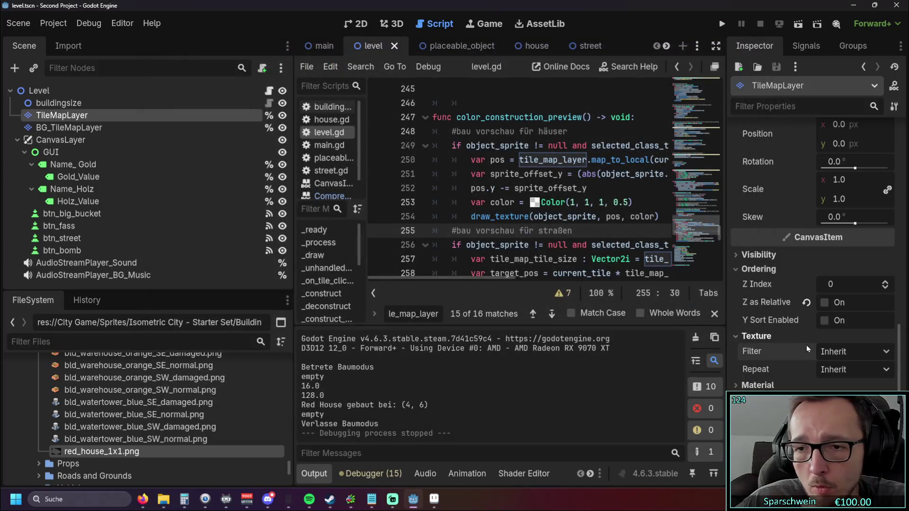
{"action": "left_click", "coordinate": [837, 352]}
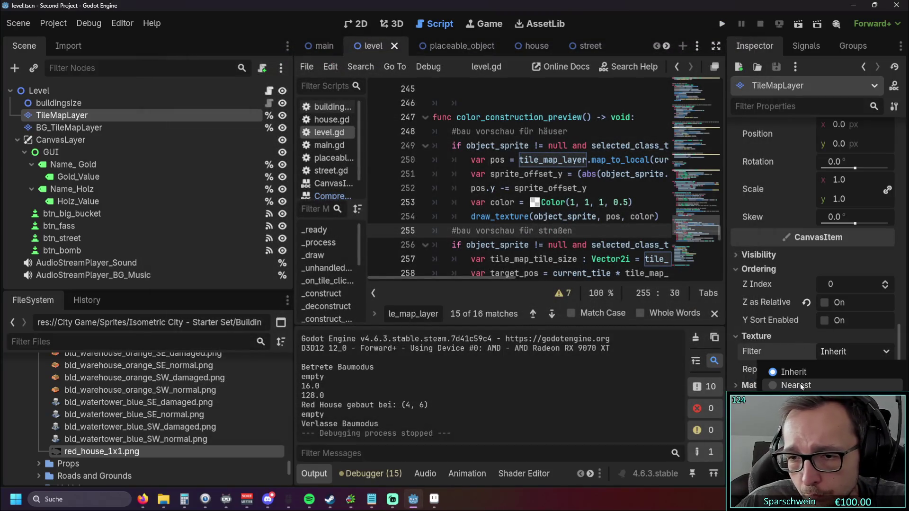
{"action": "left_click", "coordinate": [847, 383]}
{"action": "scroll", "coordinate": [846, 370], "scroll_direction": "down", "scroll_amount": 2}
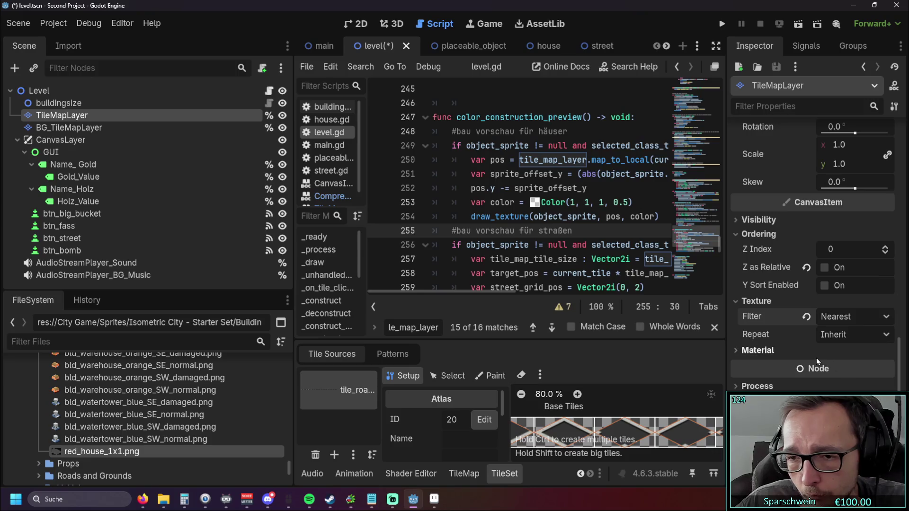
{"action": "scroll", "coordinate": [843, 335], "scroll_direction": "up", "scroll_amount": 5}
{"action": "scroll", "coordinate": [845, 336], "scroll_direction": "up", "scroll_amount": 5}
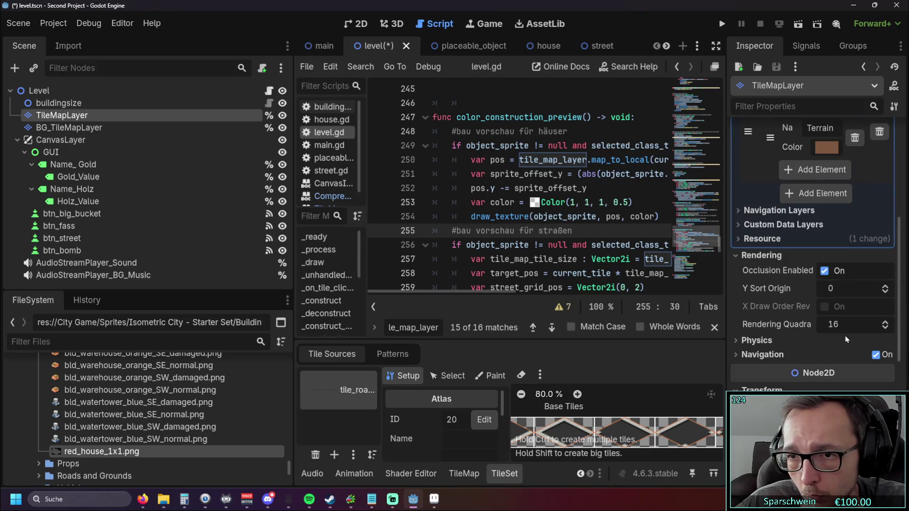
{"action": "scroll", "coordinate": [837, 339], "scroll_direction": "up", "scroll_amount": 5}
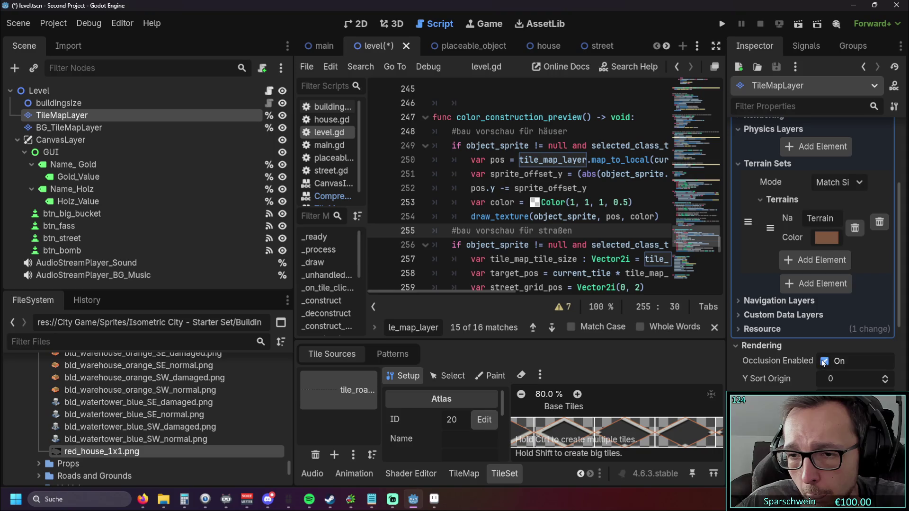
{"action": "scroll", "coordinate": [824, 359], "scroll_direction": "down", "scroll_amount": 18}
{"action": "scroll", "coordinate": [823, 358], "scroll_direction": "down", "scroll_amount": 5}
{"action": "left_click", "coordinate": [847, 334]}
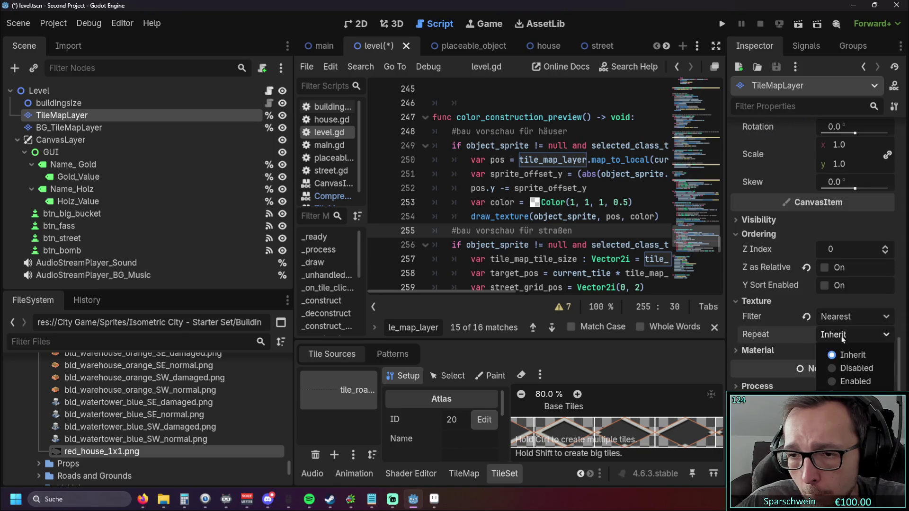
{"action": "left_click", "coordinate": [799, 332]}
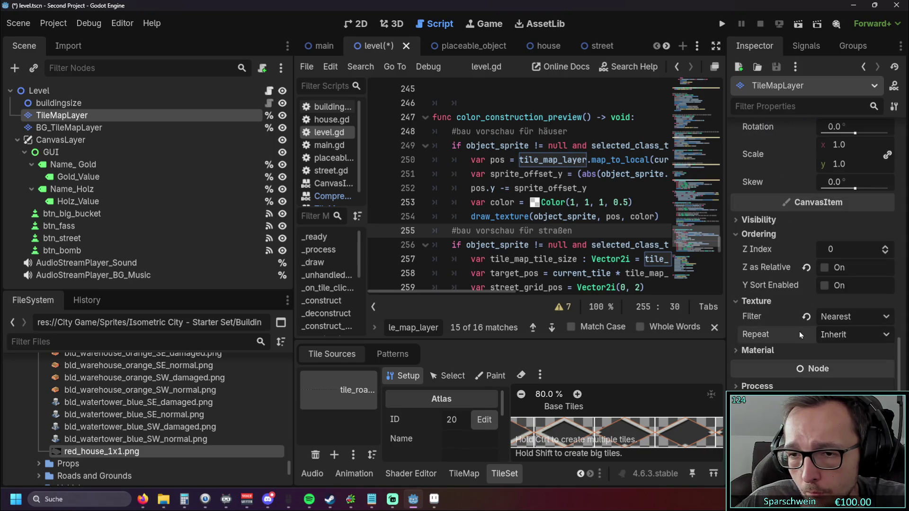
{"action": "left_click", "coordinate": [759, 353]}
{"action": "left_click", "coordinate": [758, 351]}
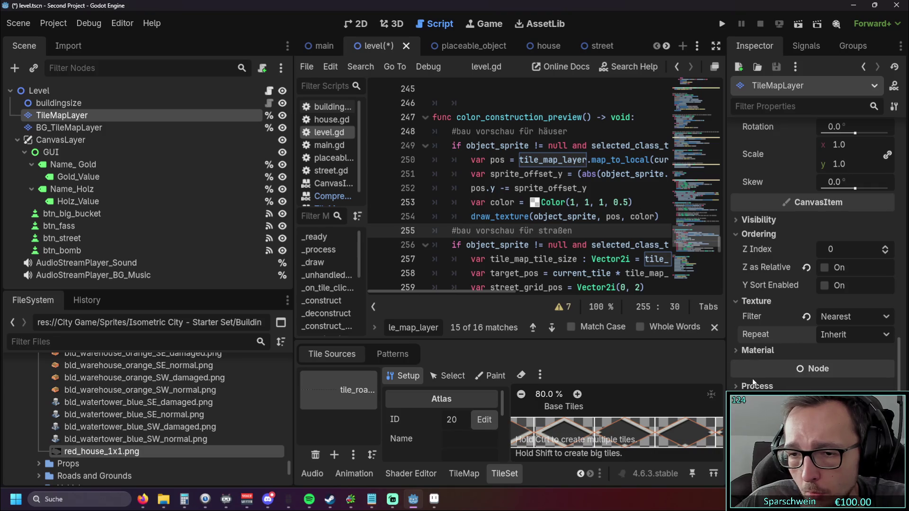
{"action": "left_click", "coordinate": [828, 387]}
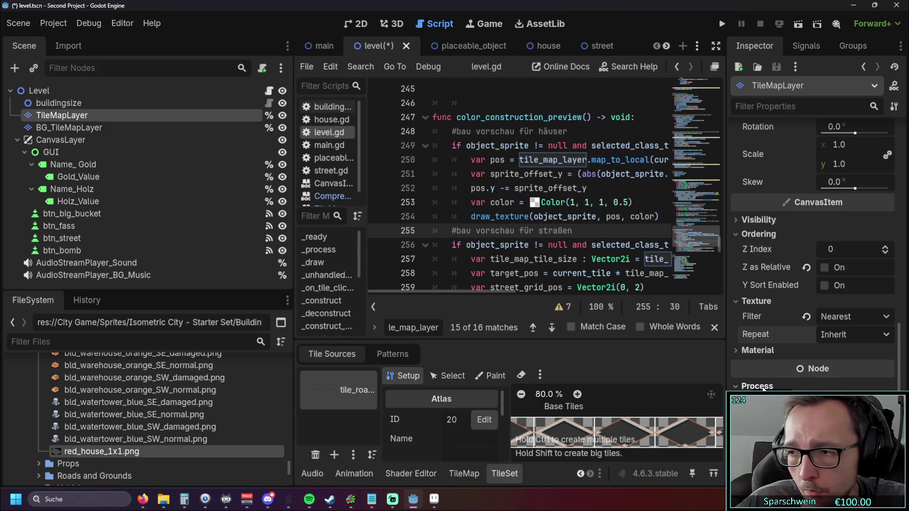
{"action": "left_click", "coordinate": [761, 387]}
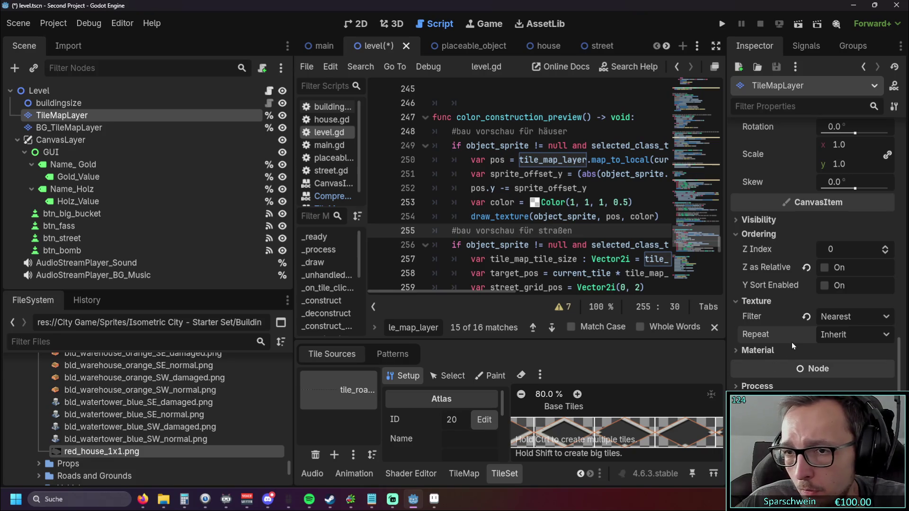
{"action": "mouse_move", "coordinate": [791, 342]}
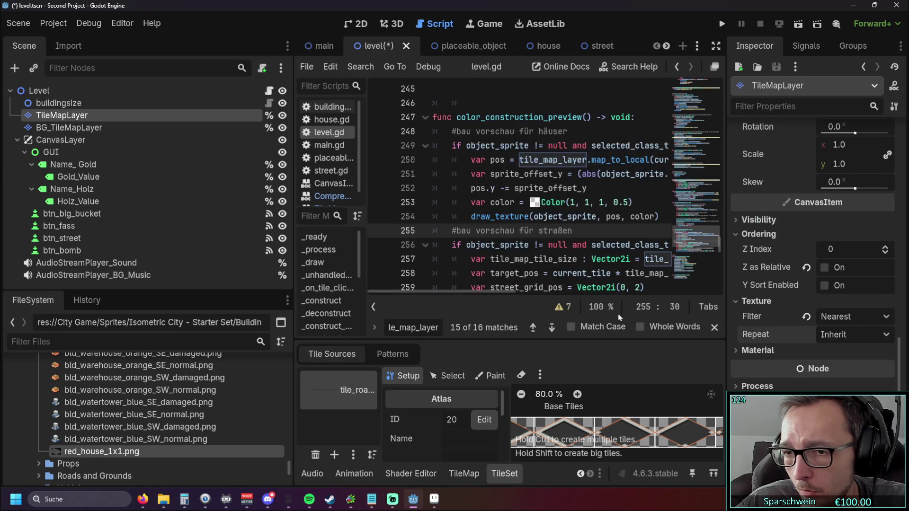
{"action": "scroll", "coordinate": [757, 305], "scroll_direction": "up", "scroll_amount": 5}
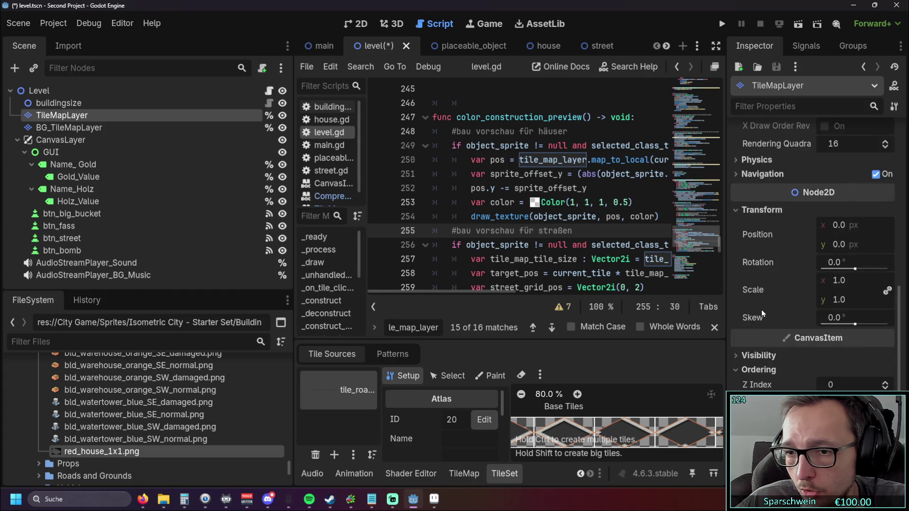
{"action": "scroll", "coordinate": [761, 310], "scroll_direction": "up", "scroll_amount": 8}
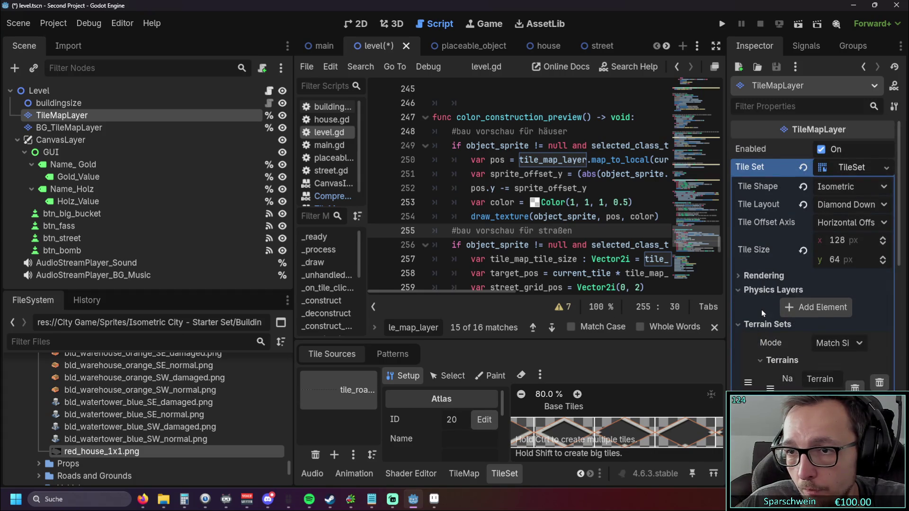
{"action": "scroll", "coordinate": [761, 310], "scroll_direction": "down", "scroll_amount": 4}
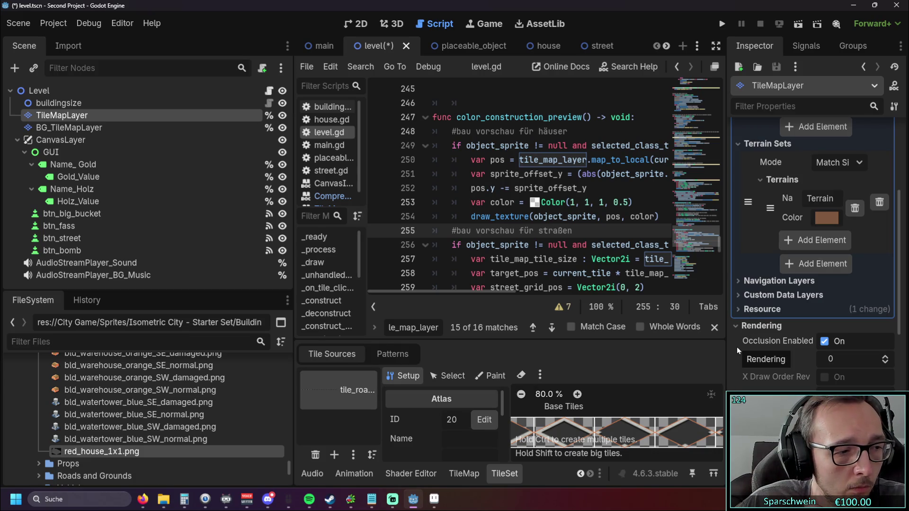
{"action": "scroll", "coordinate": [736, 347], "scroll_direction": "down", "scroll_amount": 4}
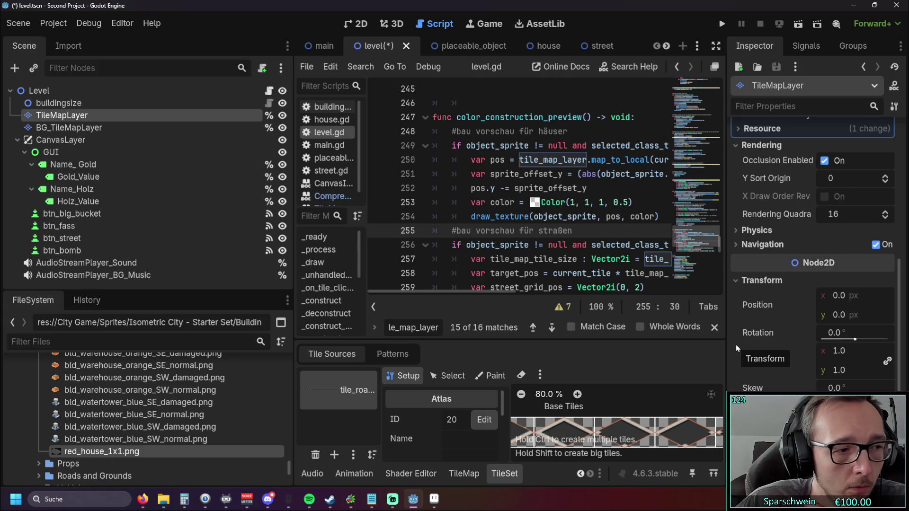
{"action": "scroll", "coordinate": [736, 345], "scroll_direction": "down", "scroll_amount": 3}
{"action": "scroll", "coordinate": [734, 339], "scroll_direction": "down", "scroll_amount": 3}
{"action": "left_click", "coordinate": [735, 245]}
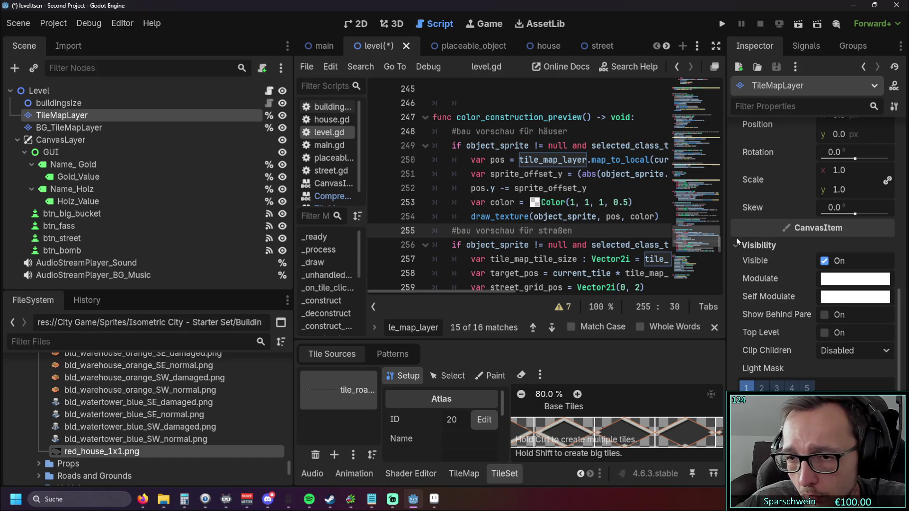
{"action": "left_click", "coordinate": [736, 242]}
{"action": "scroll", "coordinate": [735, 278], "scroll_direction": "down", "scroll_amount": 1}
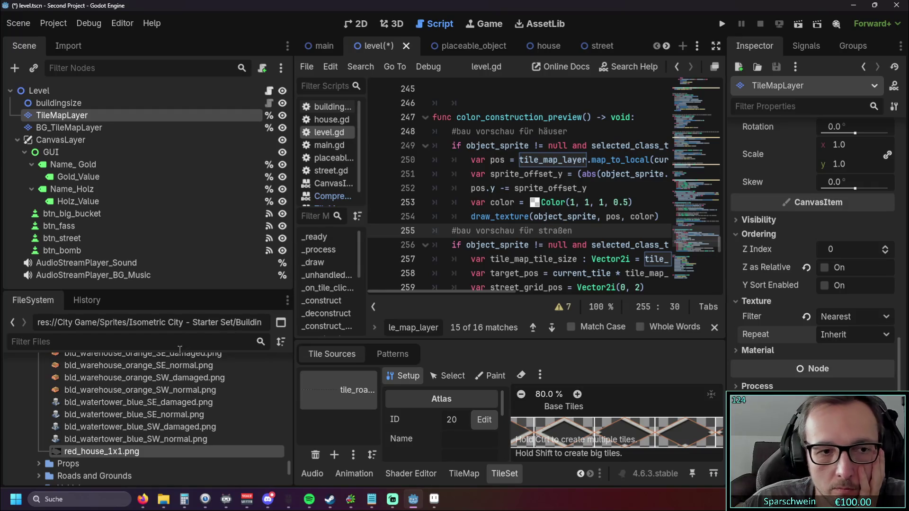
Show the house texture's import settings and reset the layer's texture filter to Inherit
{"action": "left_click", "coordinate": [68, 46]}
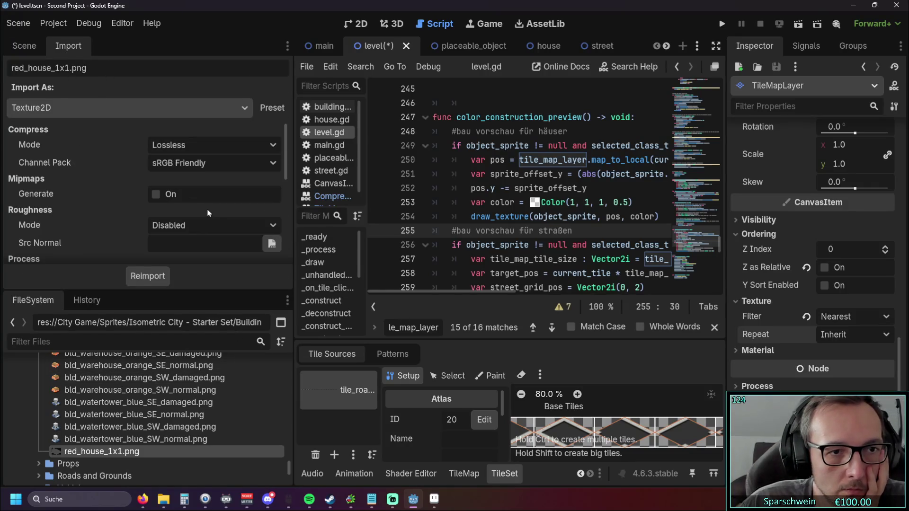
{"action": "left_click", "coordinate": [806, 317]}
{"action": "scroll", "coordinate": [115, 209], "scroll_direction": "down", "scroll_amount": 4}
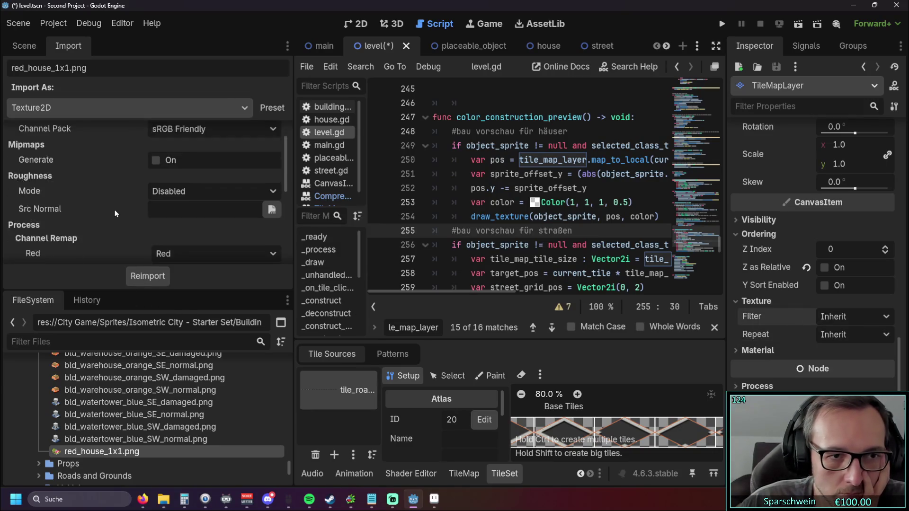
{"action": "scroll", "coordinate": [116, 215], "scroll_direction": "up", "scroll_amount": 5}
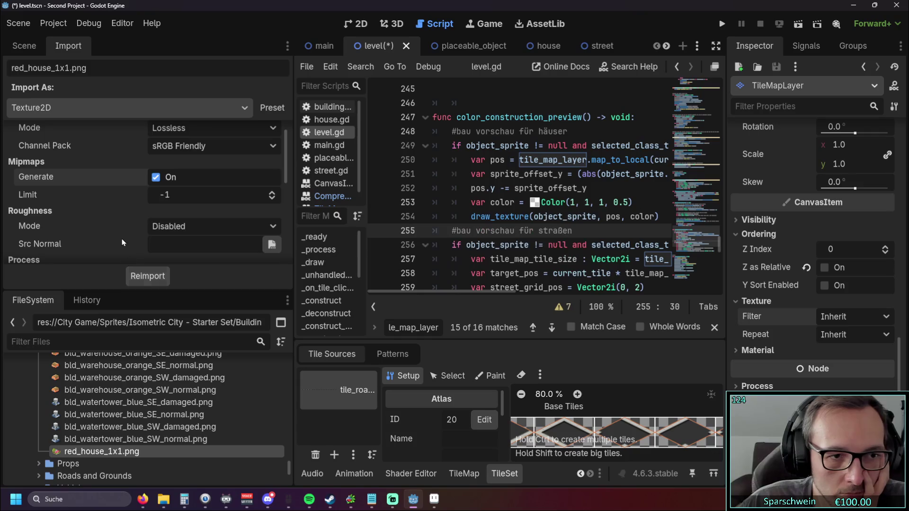
{"action": "scroll", "coordinate": [124, 249], "scroll_direction": "down", "scroll_amount": 3}
{"action": "scroll", "coordinate": [128, 225], "scroll_direction": "down", "scroll_amount": 2}
{"action": "scroll", "coordinate": [147, 226], "scroll_direction": "up", "scroll_amount": 4}
{"action": "scroll", "coordinate": [159, 228], "scroll_direction": "down", "scroll_amount": 1}
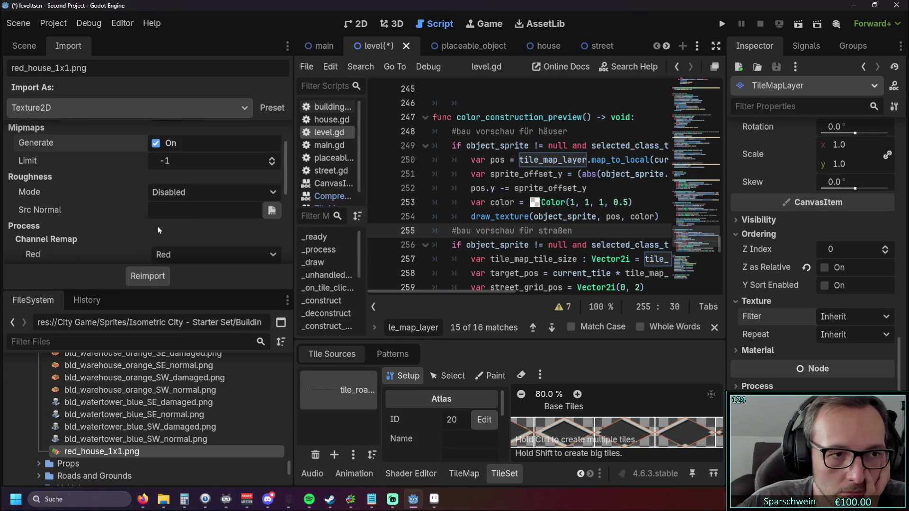
{"action": "left_click", "coordinate": [212, 213]}
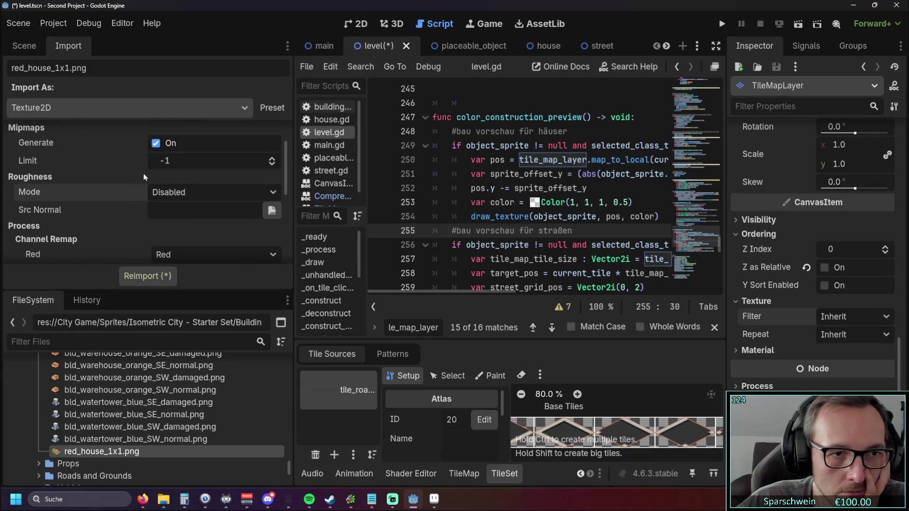
Test-run the game, building a red house at (3, 6), then stop it
{"action": "left_click", "coordinate": [722, 24]}
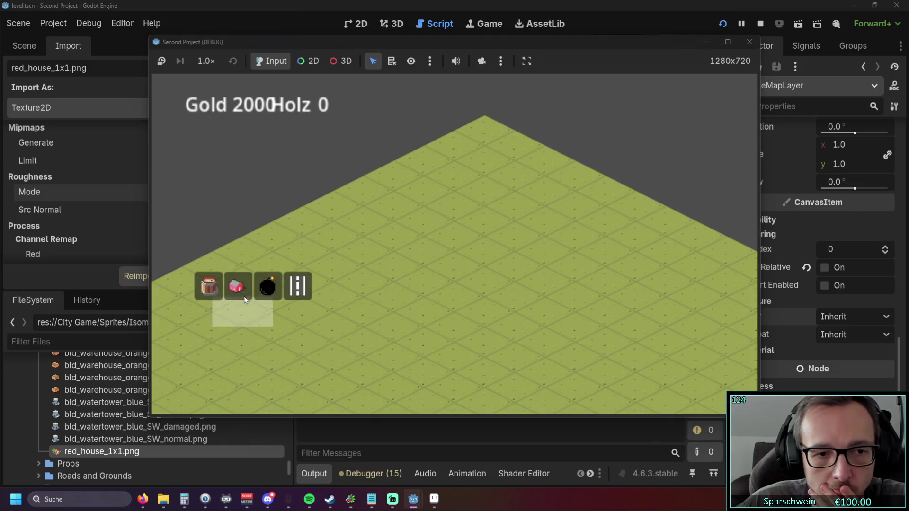
{"action": "left_click", "coordinate": [236, 286]}
{"action": "left_click", "coordinate": [367, 273]}
{"action": "right_click", "coordinate": [427, 304]}
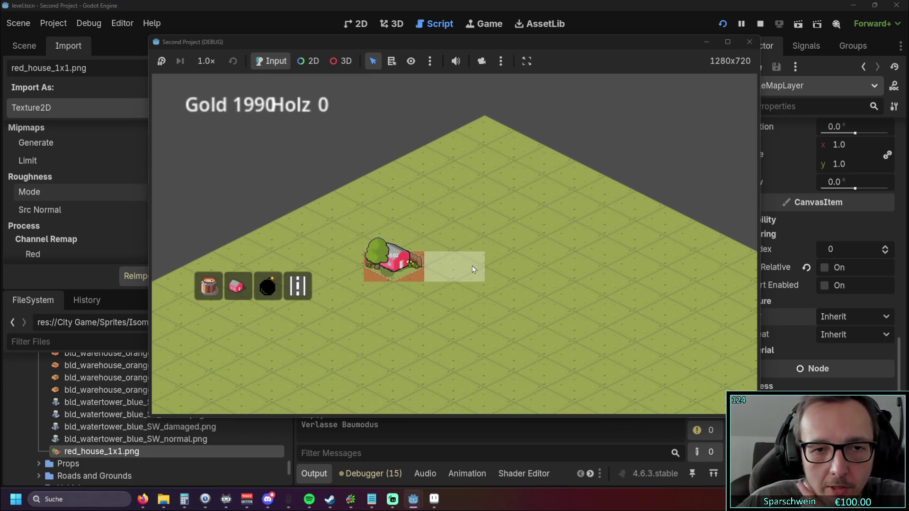
{"action": "left_click", "coordinate": [739, 43]}
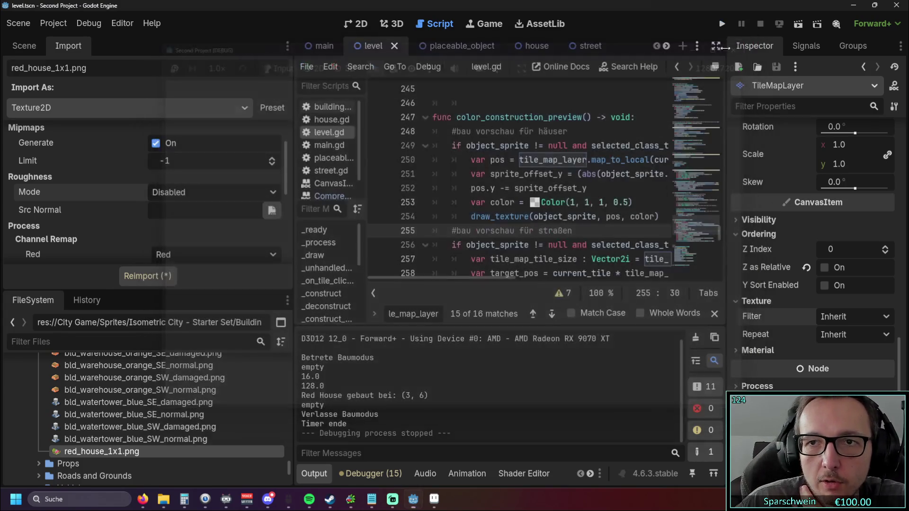
Reimport red_house_1x1.png with mipmap generation off and Fix Alpha Border on
{"action": "left_click", "coordinate": [168, 143]}
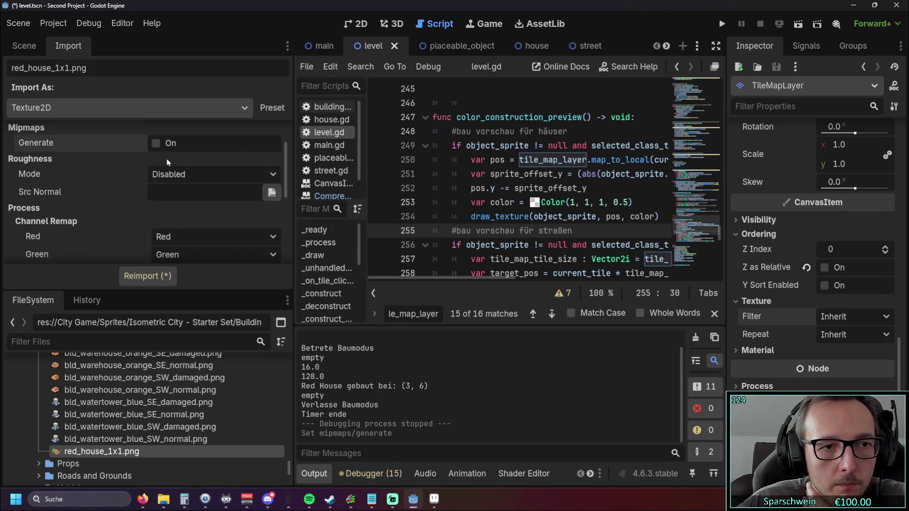
{"action": "double_click", "coordinate": [168, 143]}
{"action": "scroll", "coordinate": [107, 174], "scroll_direction": "up", "scroll_amount": 2}
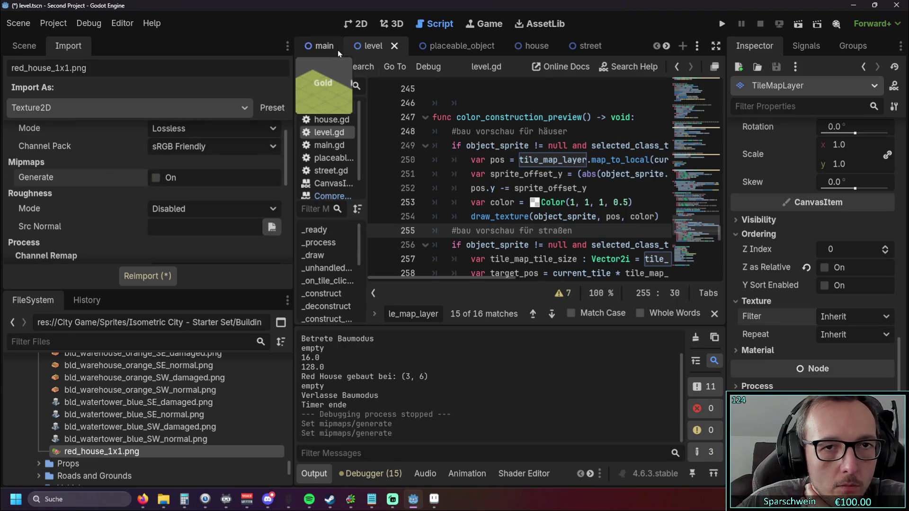
{"action": "left_click", "coordinate": [148, 276]}
{"action": "scroll", "coordinate": [159, 207], "scroll_direction": "down", "scroll_amount": 3}
{"action": "scroll", "coordinate": [158, 207], "scroll_direction": "down", "scroll_amount": 2}
{"action": "left_click", "coordinate": [159, 206]}
{"action": "left_click", "coordinate": [149, 278]}
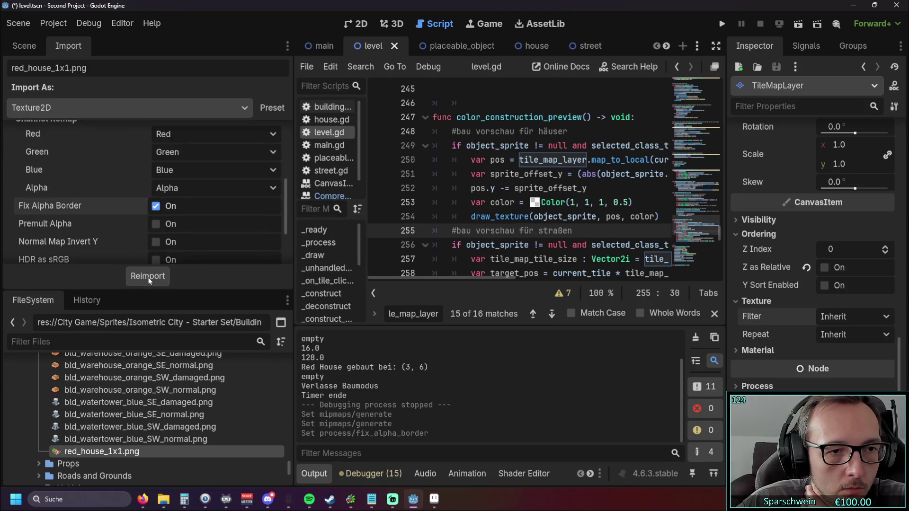
Run the game, build a red house at (3, 5) and collect its resources
{"action": "left_click", "coordinate": [722, 24]}
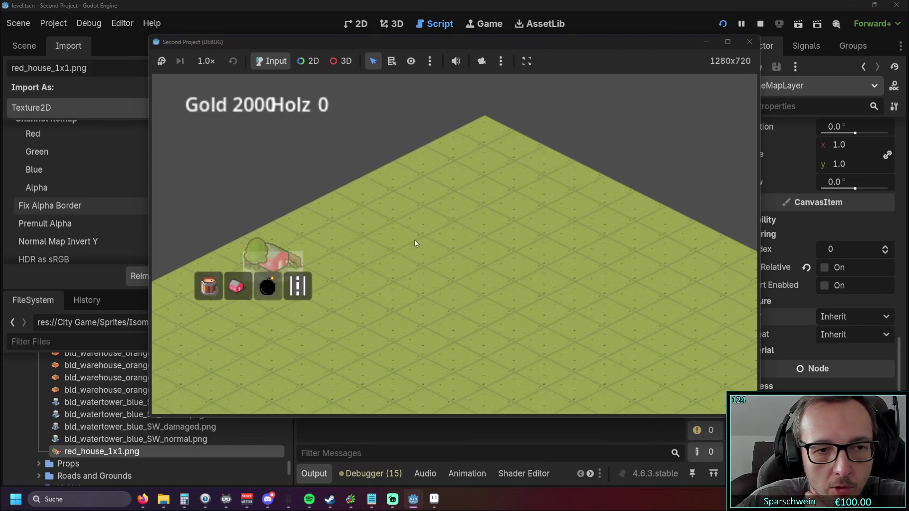
{"action": "left_click", "coordinate": [402, 247]}
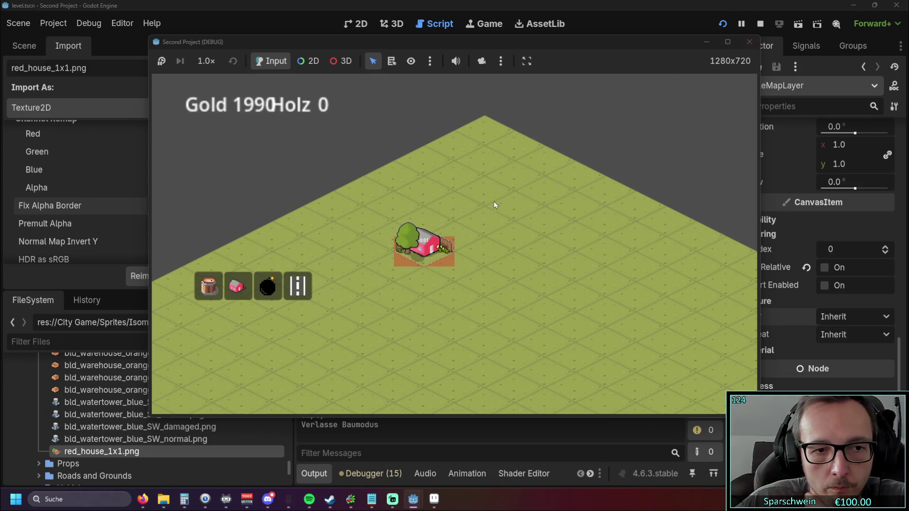
{"action": "left_click", "coordinate": [749, 41]}
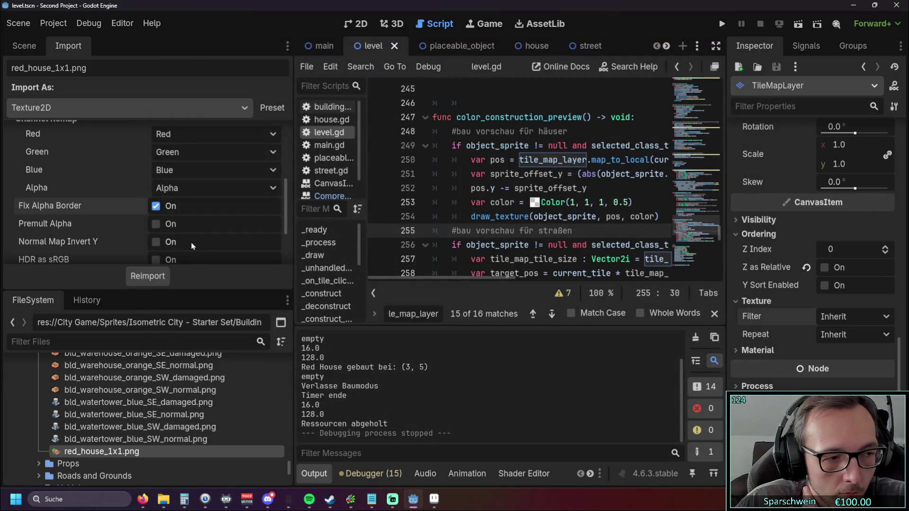
{"action": "scroll", "coordinate": [224, 237], "scroll_direction": "down", "scroll_amount": 3}
{"action": "scroll", "coordinate": [224, 237], "scroll_direction": "up", "scroll_amount": 3}
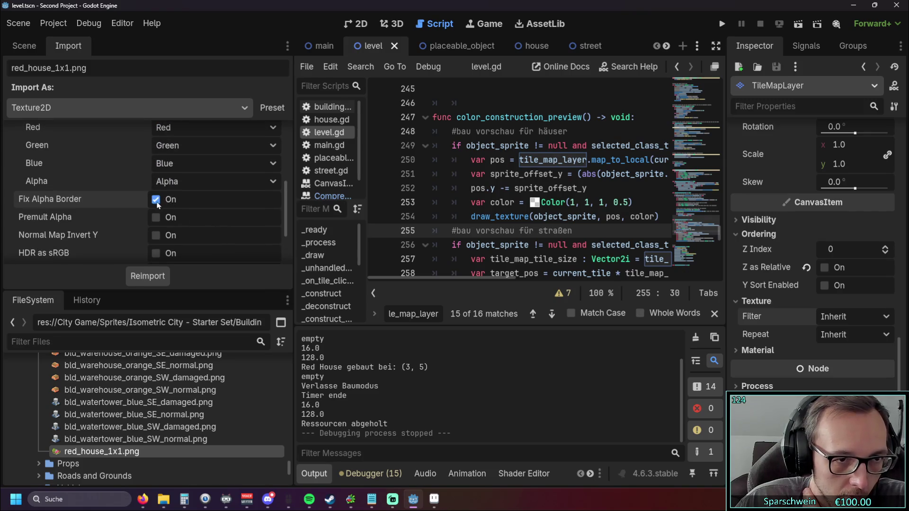
Reimport red_house_1x1.png with Fix Alpha Border off and Premult Alpha on
{"action": "left_click", "coordinate": [156, 199]}
{"action": "left_click", "coordinate": [157, 217]}
{"action": "left_click", "coordinate": [147, 276]}
Run the game, place a red house, then stop the game
{"action": "left_click", "coordinate": [722, 23]}
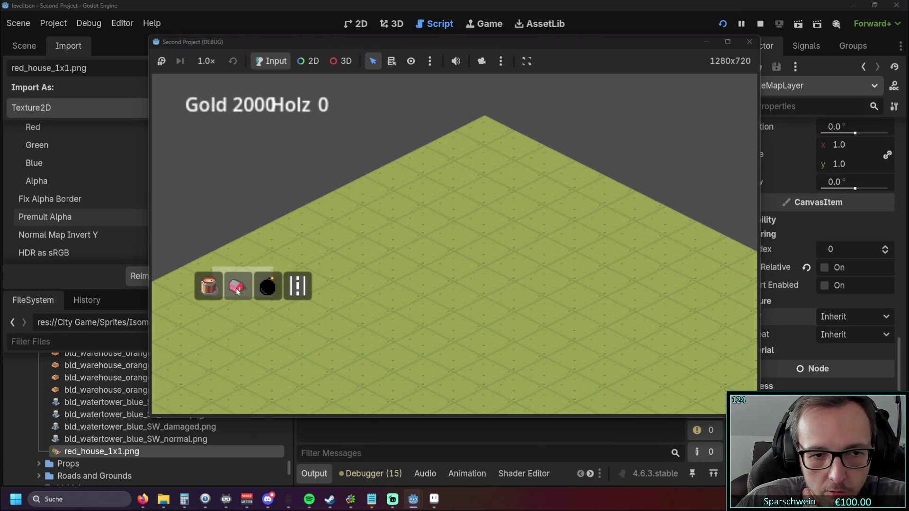
{"action": "left_click", "coordinate": [237, 286]}
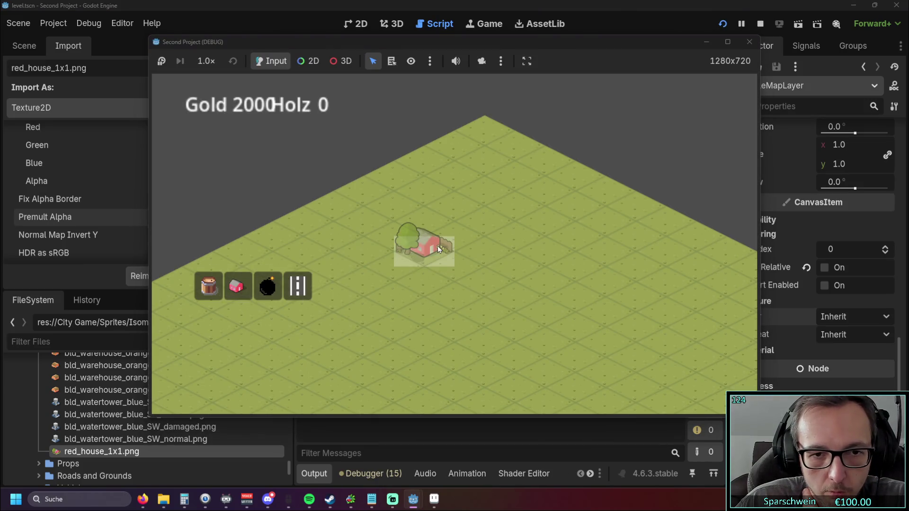
{"action": "left_click", "coordinate": [438, 246]}
{"action": "right_click", "coordinate": [385, 302]}
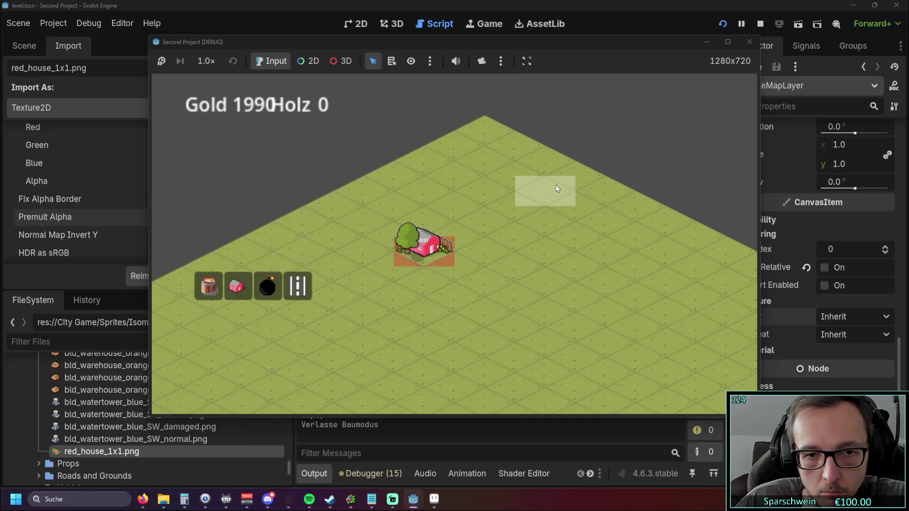
{"action": "left_click", "coordinate": [749, 42]}
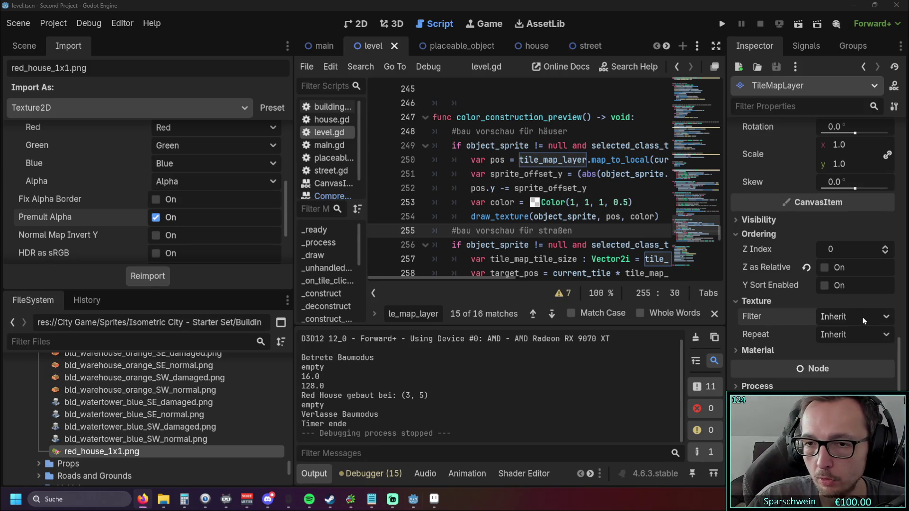
Set the layer's texture filter to Nearest Mipmap and run the game
{"action": "left_click", "coordinate": [850, 317]}
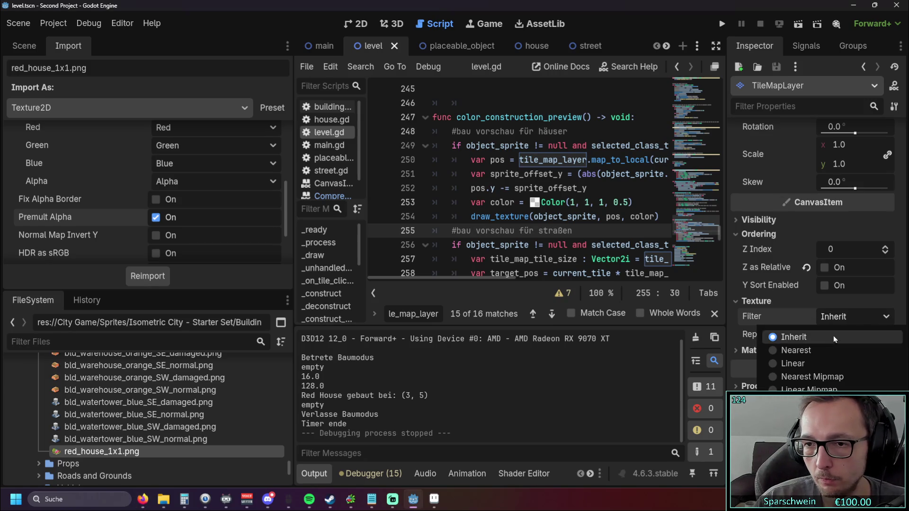
{"action": "left_click", "coordinate": [829, 377]}
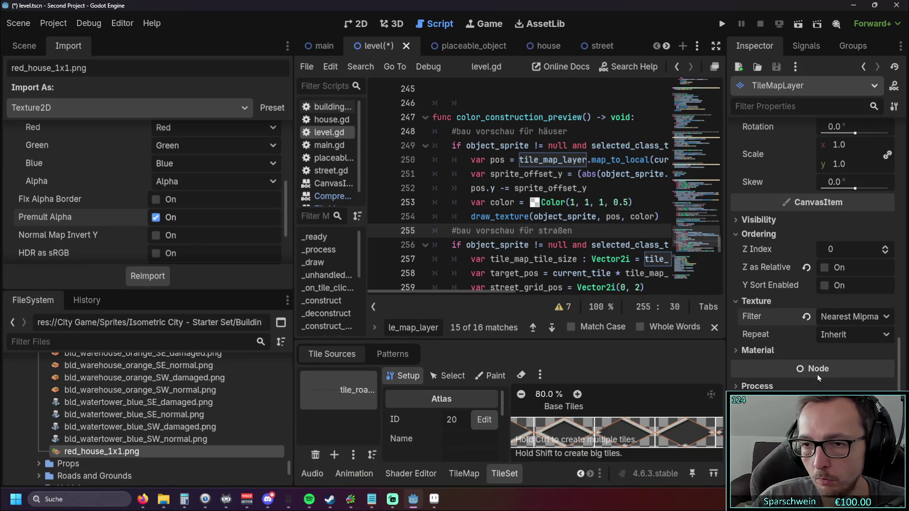
{"action": "left_click", "coordinate": [720, 27]}
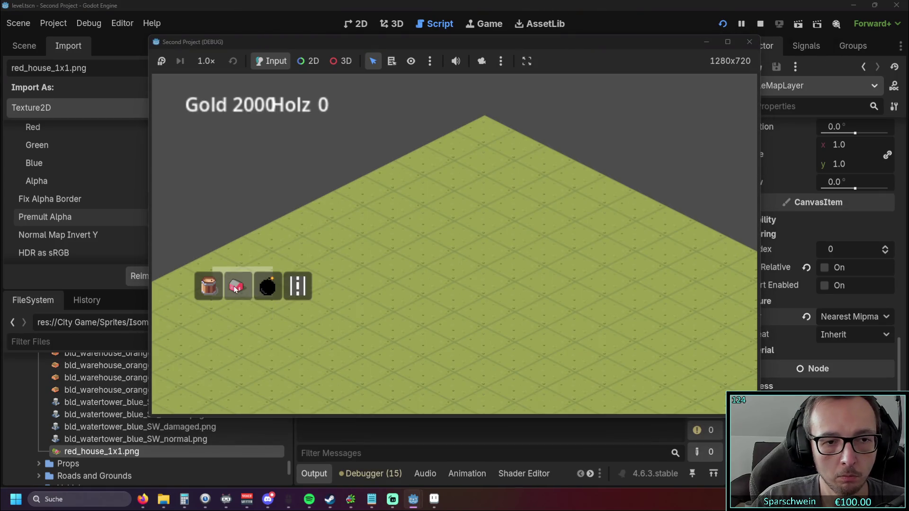
Place a red house, collect its gold, stop the game and bring Aseprite forward
{"action": "left_click", "coordinate": [237, 286]}
{"action": "left_click", "coordinate": [398, 264]}
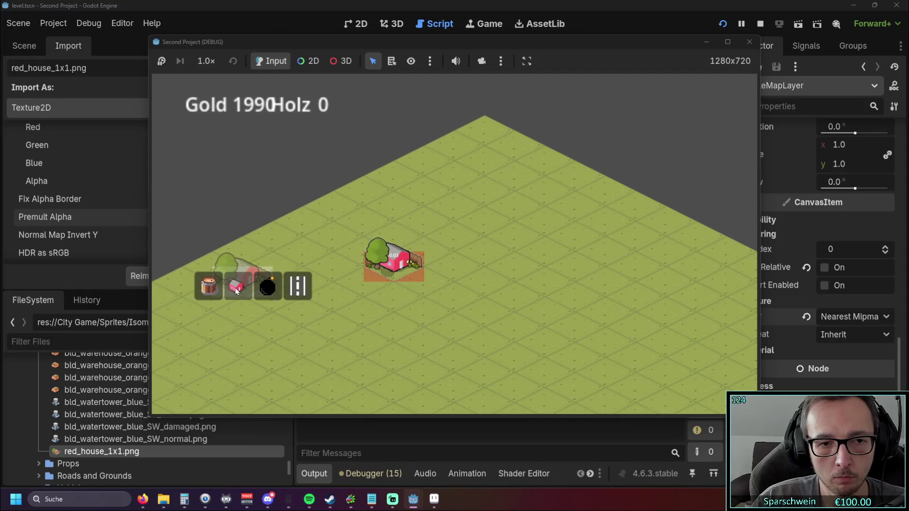
{"action": "right_click", "coordinate": [629, 140]}
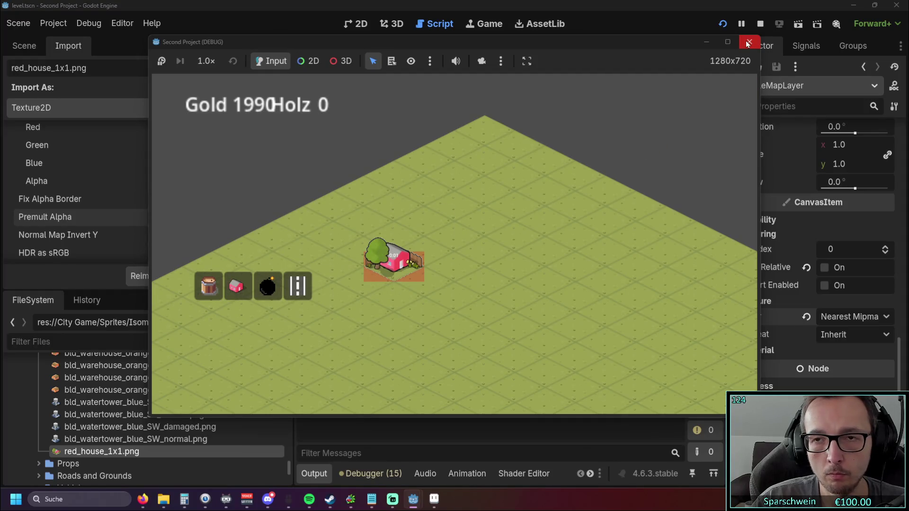
{"action": "left_click", "coordinate": [410, 279]}
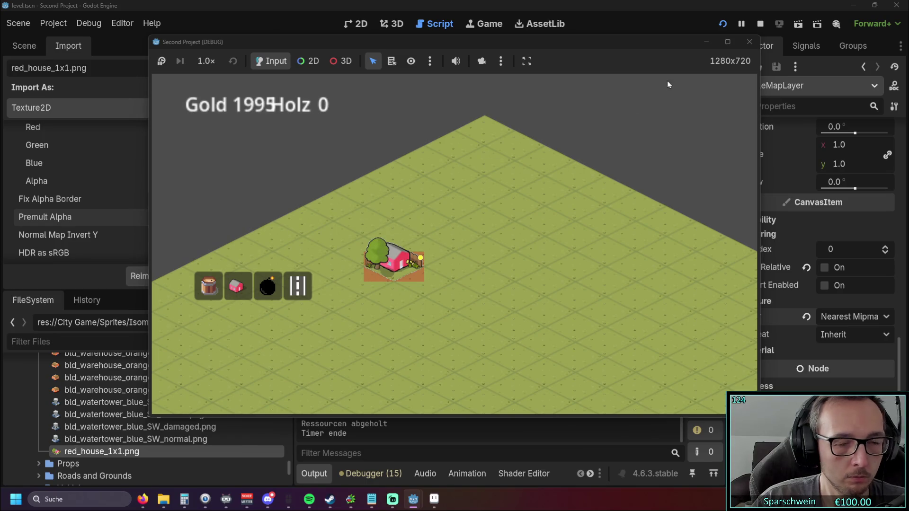
{"action": "left_click", "coordinate": [750, 41]}
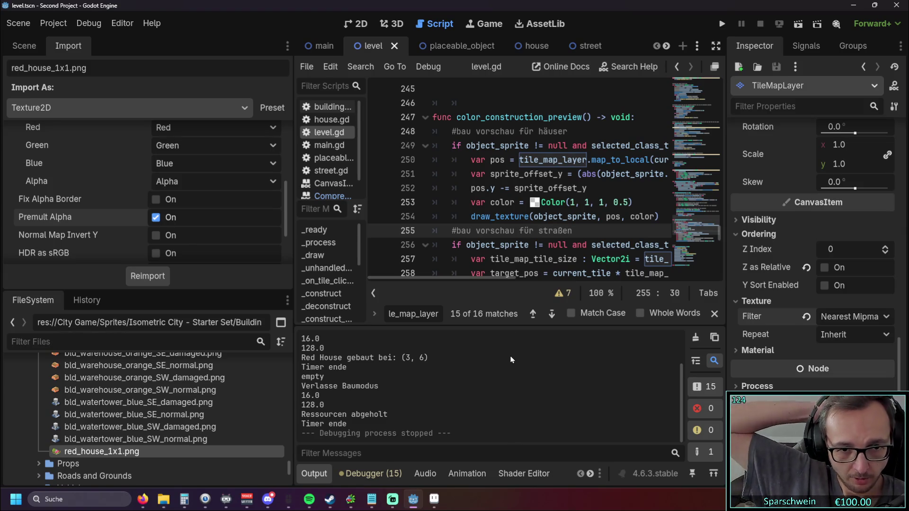
{"action": "left_click", "coordinate": [428, 509]}
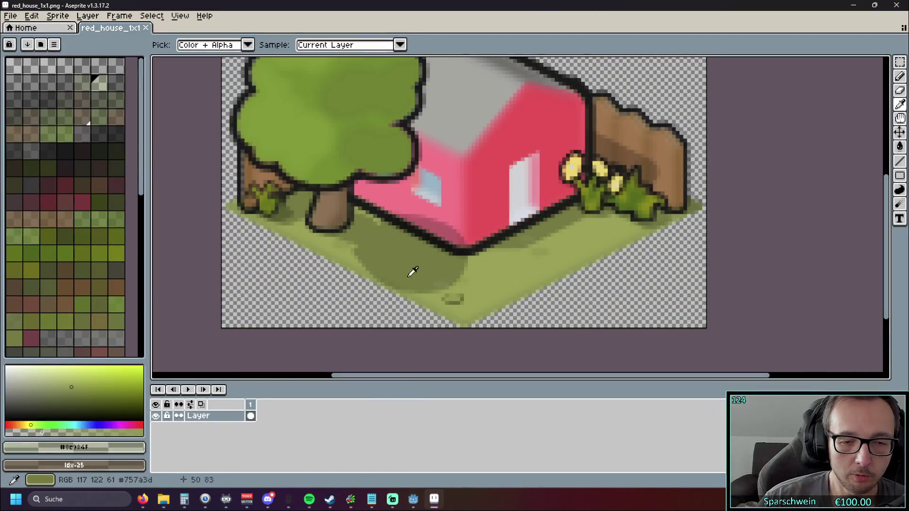
Shift the view of the house sprite, then Alt+Tab back to the Godot editor
{"action": "scroll", "coordinate": [415, 273], "scroll_direction": "down", "scroll_amount": 2}
{"action": "left_click_drag", "start_coordinate": [609, 246], "coordinate": [618, 263]}
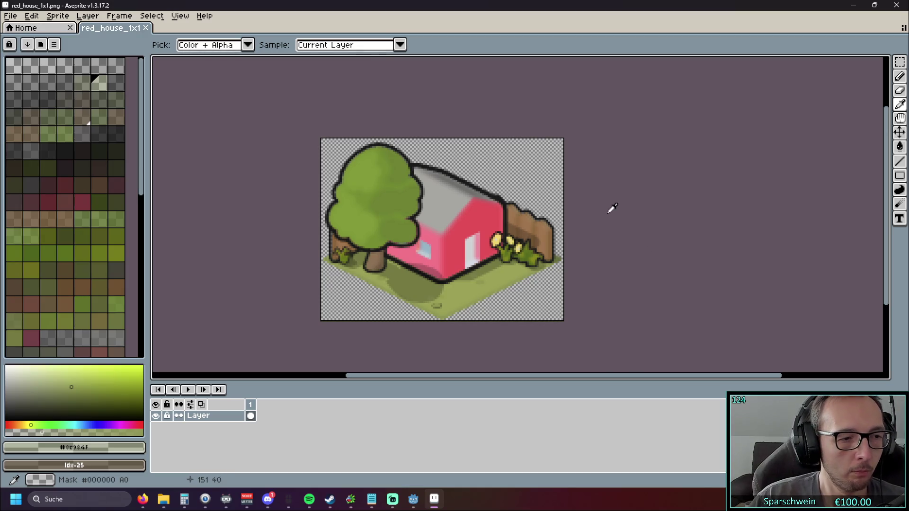
{"action": "key", "text": "alt+Tab"}
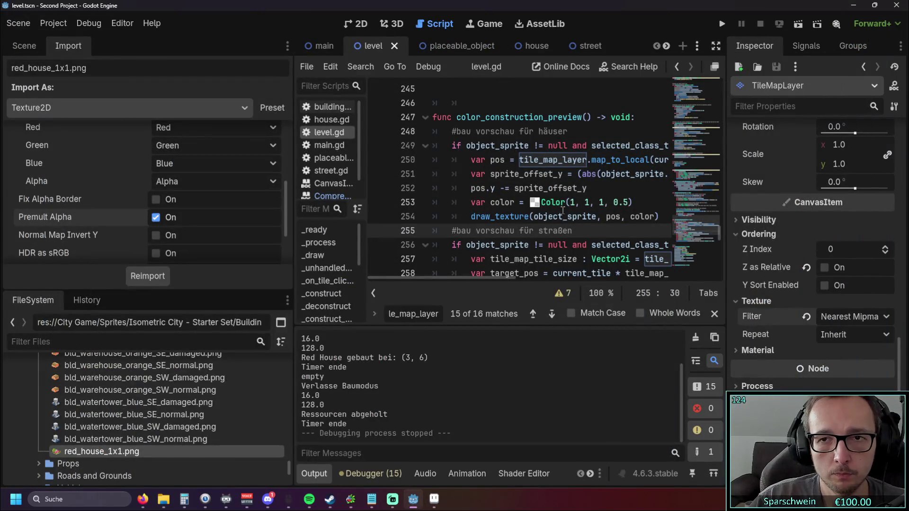
Reimport red_house_1x1.png with Fix Alpha Border instead of Premult Alpha, and set TileMapLayer filtering to Nearest
{"action": "scroll", "coordinate": [563, 209], "scroll_direction": "up", "scroll_amount": 1}
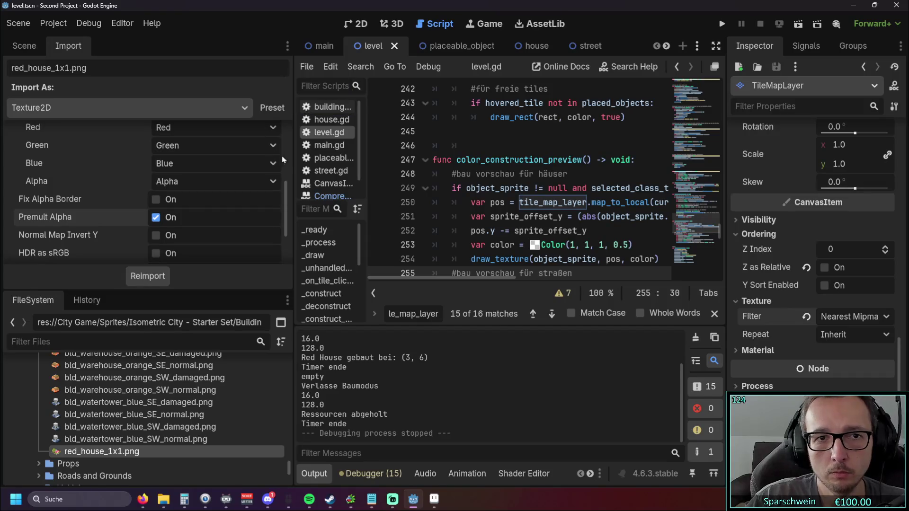
{"action": "left_click_drag", "start_coordinate": [294, 165], "coordinate": [282, 165]}
{"action": "left_click", "coordinate": [151, 217]}
{"action": "left_click", "coordinate": [151, 199]}
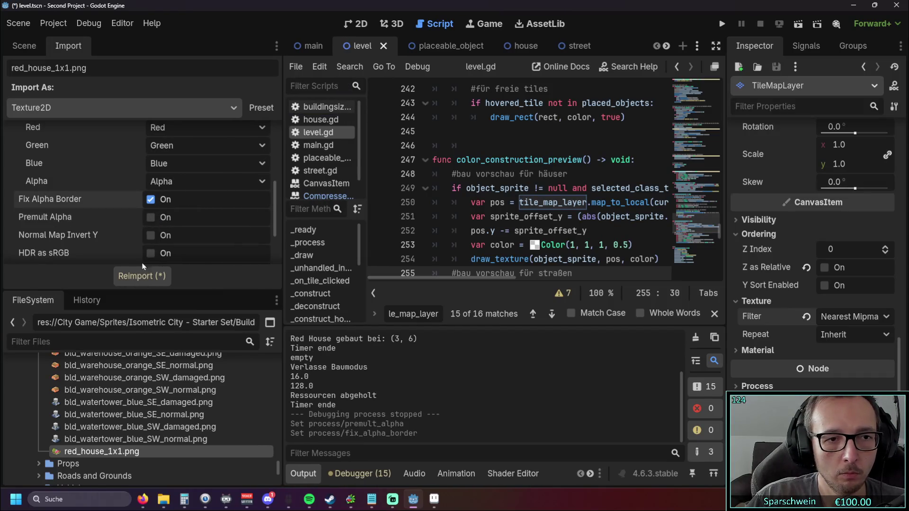
{"action": "left_click", "coordinate": [132, 277]}
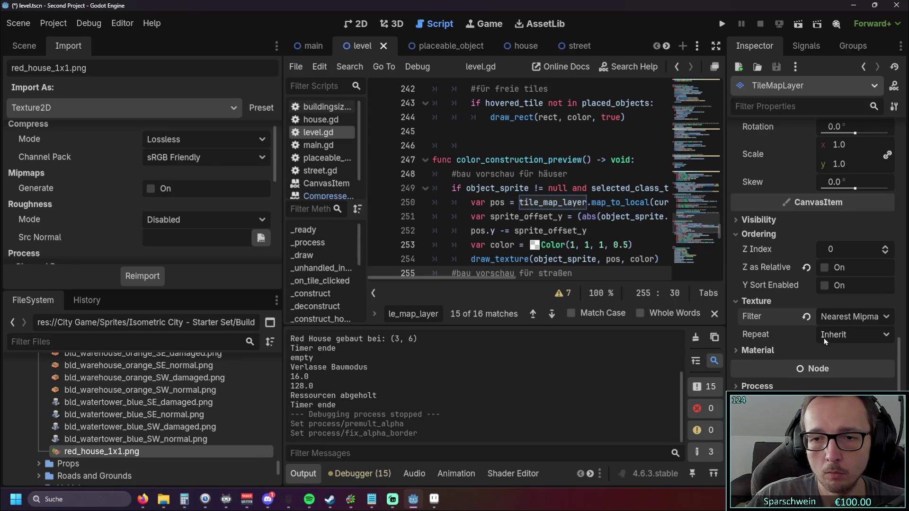
{"action": "left_click", "coordinate": [843, 317]}
{"action": "left_click", "coordinate": [814, 350]}
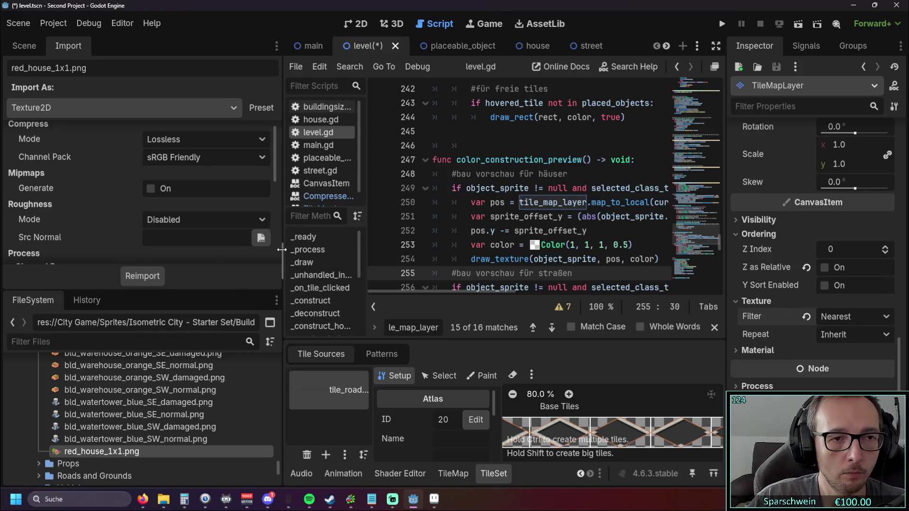
Comment out the color_blocked_tiles_red(placed_objects) call on line 95 of level.gd
{"action": "left_click_drag", "start_coordinate": [283, 246], "coordinate": [104, 136]}
{"action": "left_click", "coordinate": [24, 46]}
{"action": "scroll", "coordinate": [467, 207], "scroll_direction": "up", "scroll_amount": 10}
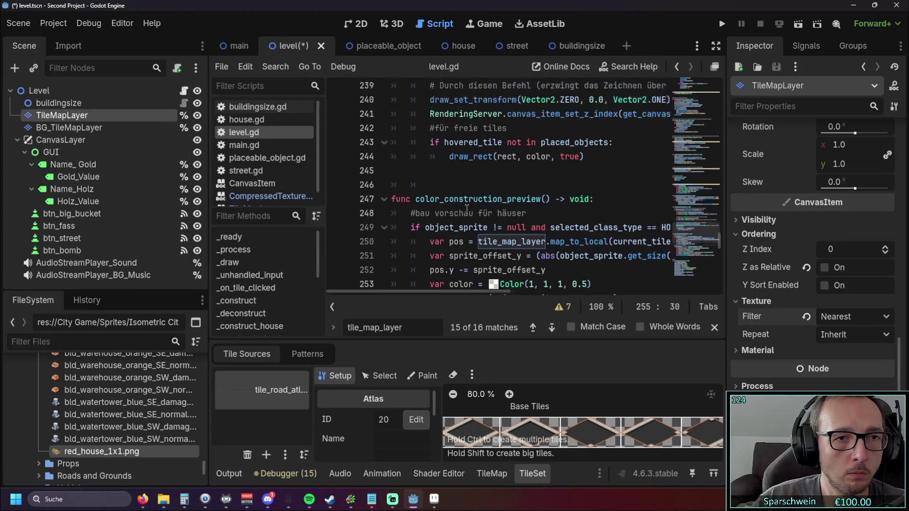
{"action": "scroll", "coordinate": [467, 208], "scroll_direction": "up", "scroll_amount": 20}
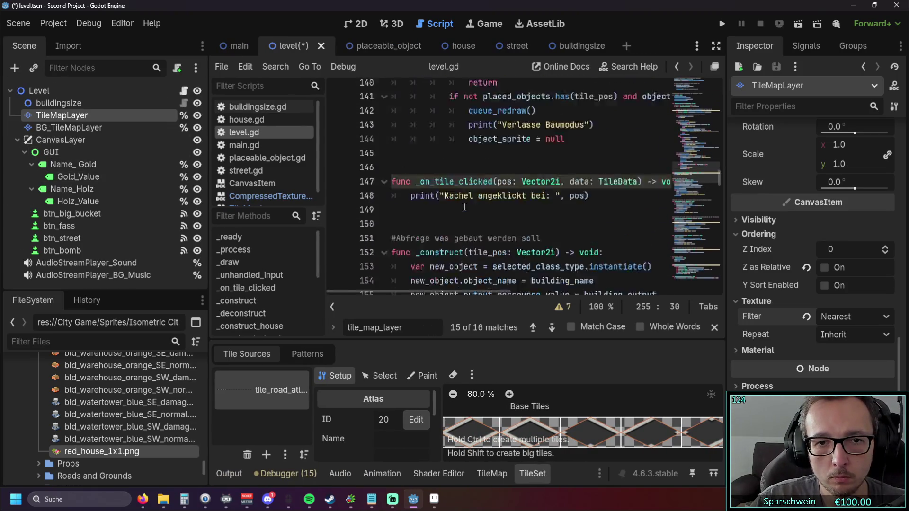
{"action": "scroll", "coordinate": [464, 206], "scroll_direction": "up", "scroll_amount": 14}
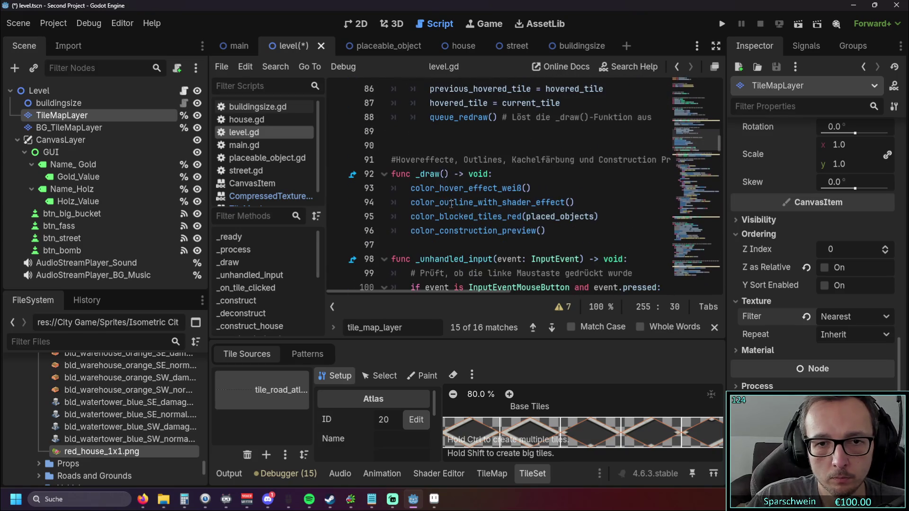
{"action": "left_click", "coordinate": [419, 215]}
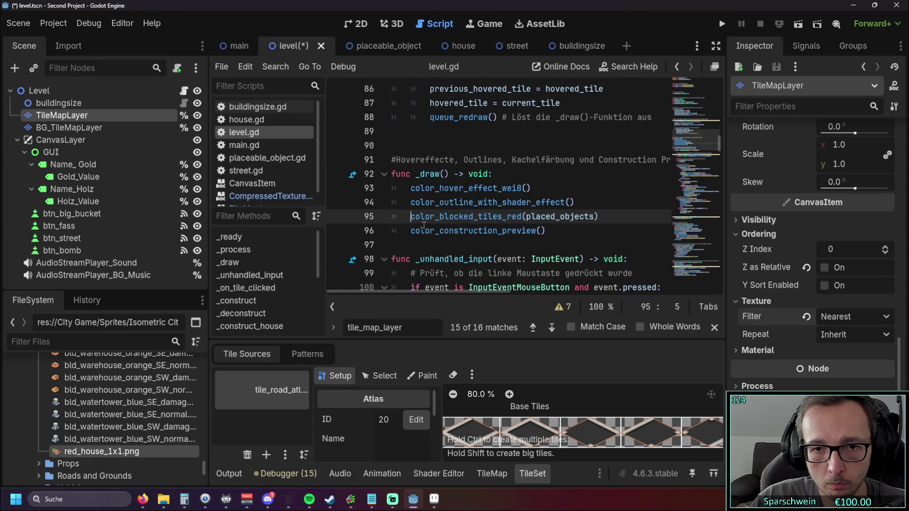
Run the game, build one red house on the grass map, and exit build mode
{"action": "left_click", "coordinate": [722, 28]}
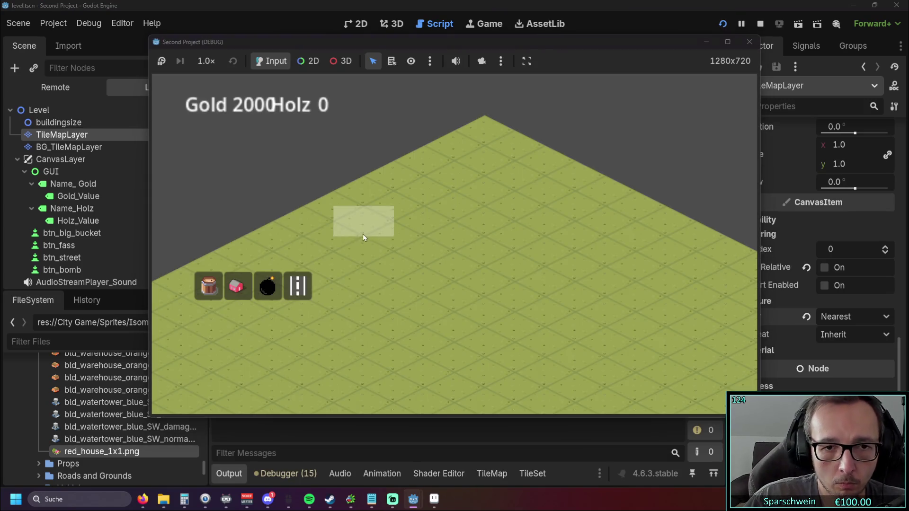
{"action": "left_click", "coordinate": [236, 286]}
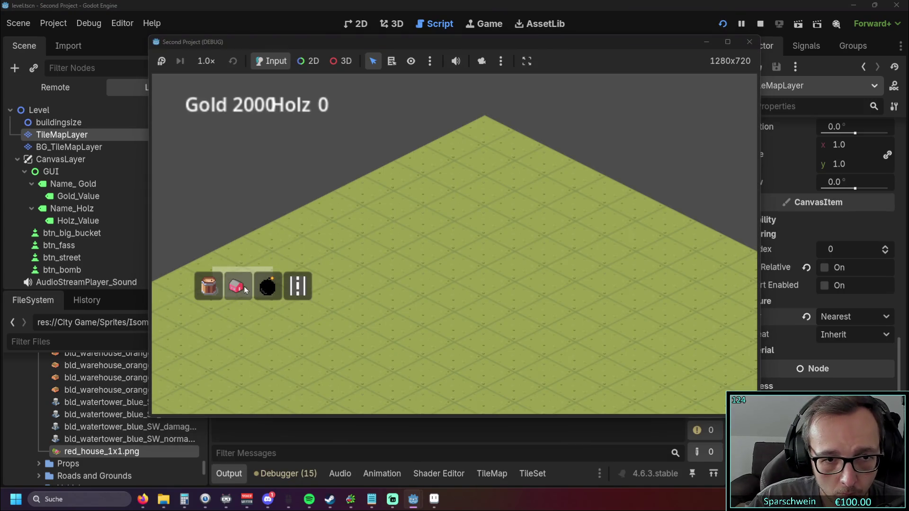
{"action": "left_click", "coordinate": [393, 270]}
{"action": "right_click", "coordinate": [401, 330]}
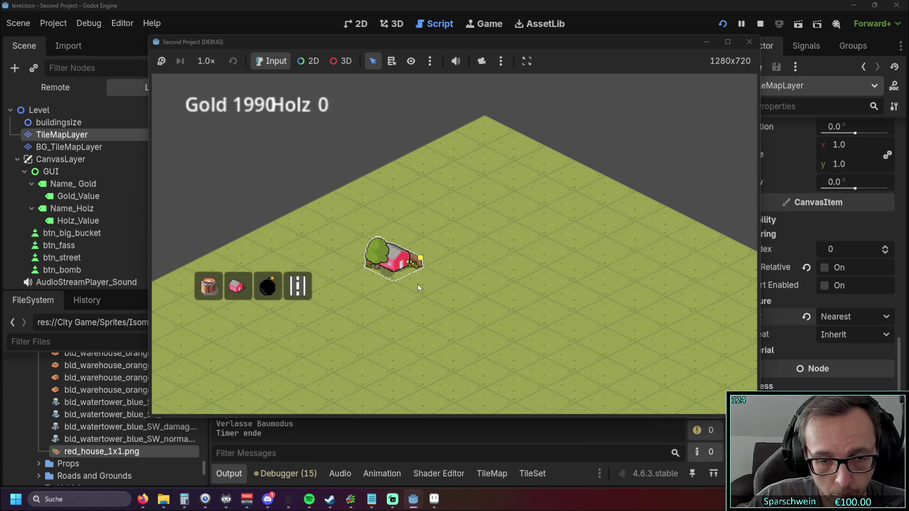
{"action": "left_click", "coordinate": [481, 329]}
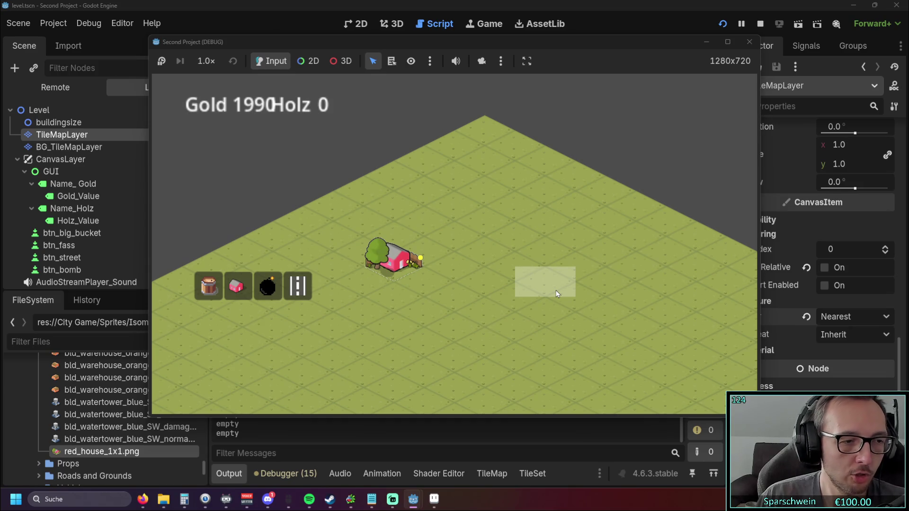
Stop the running game and switch to the house.tscn scene
{"action": "left_click", "coordinate": [749, 48]}
{"action": "scroll", "coordinate": [793, 248], "scroll_direction": "up", "scroll_amount": 10}
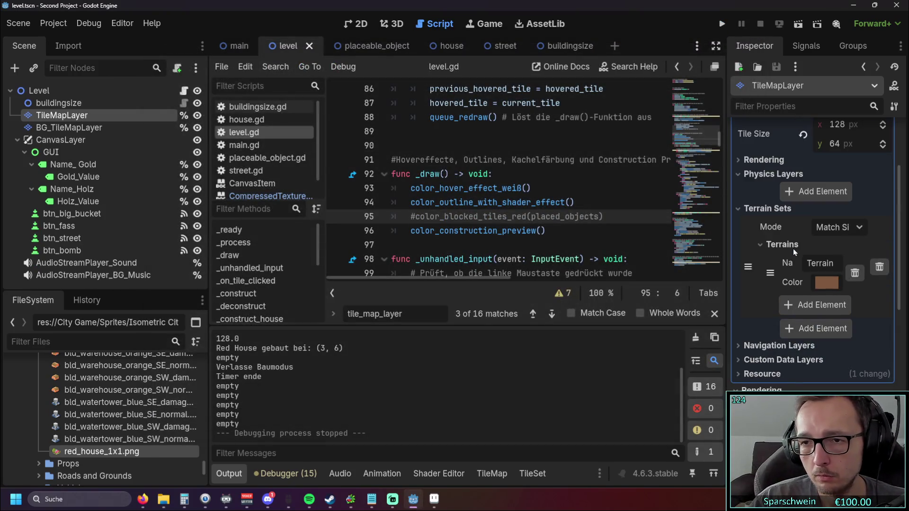
{"action": "scroll", "coordinate": [790, 247], "scroll_direction": "up", "scroll_amount": 3}
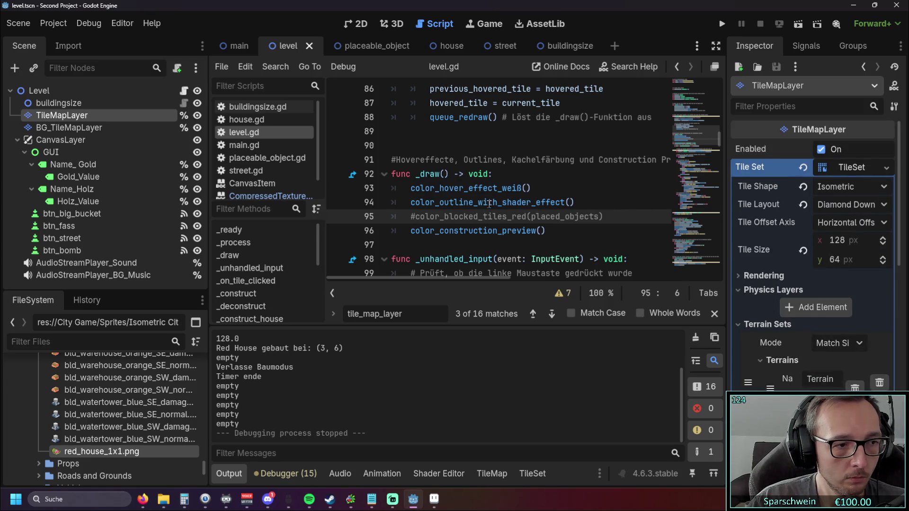
{"action": "mouse_move", "coordinate": [487, 202]}
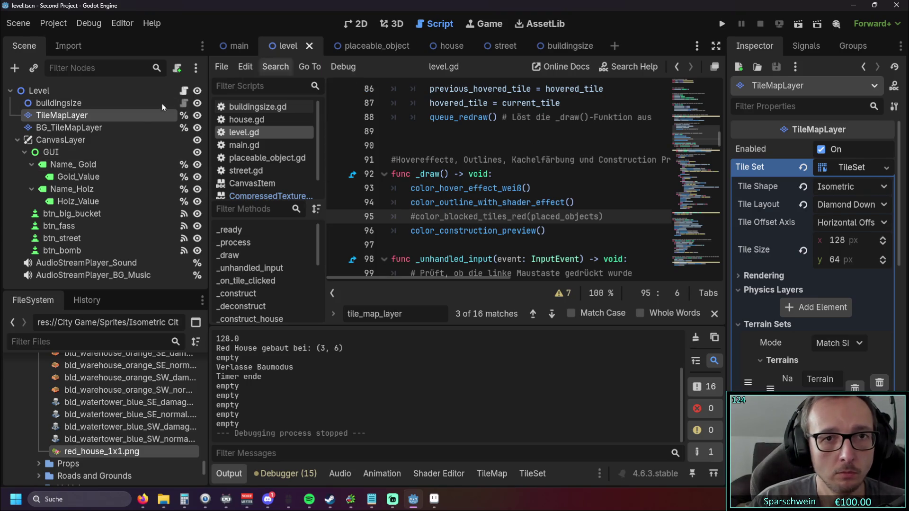
{"action": "left_click", "coordinate": [460, 50]}
Inspect the house Sprite2D's Ordering settings, then run the project again
{"action": "left_click", "coordinate": [52, 103]}
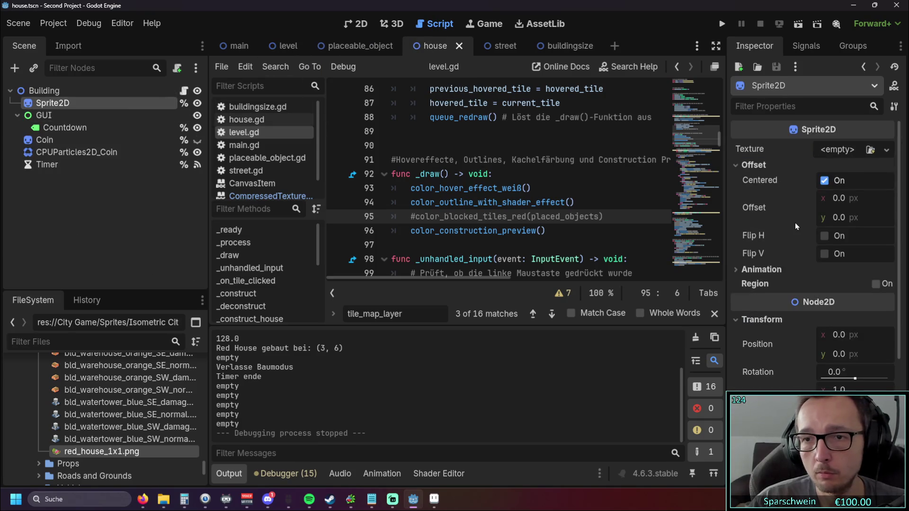
{"action": "scroll", "coordinate": [794, 223], "scroll_direction": "down", "scroll_amount": 2}
{"action": "scroll", "coordinate": [791, 226], "scroll_direction": "down", "scroll_amount": 5}
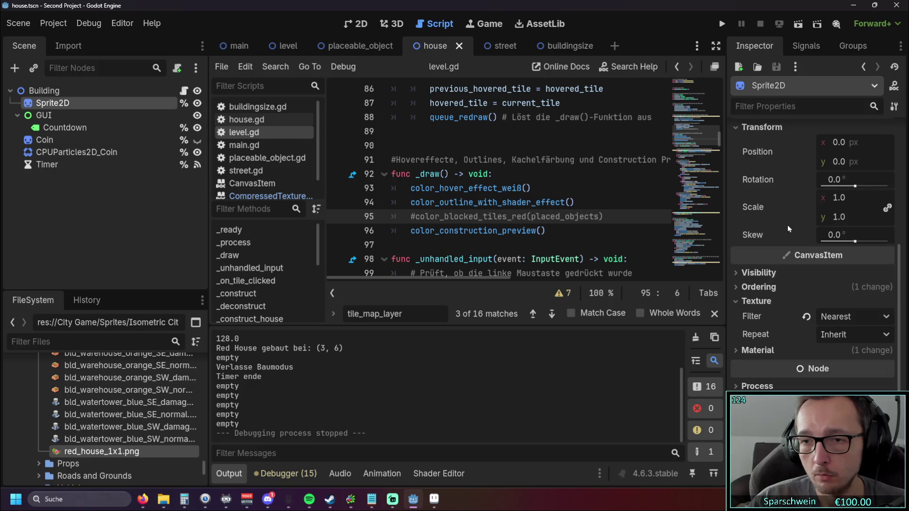
{"action": "left_click", "coordinate": [737, 286]}
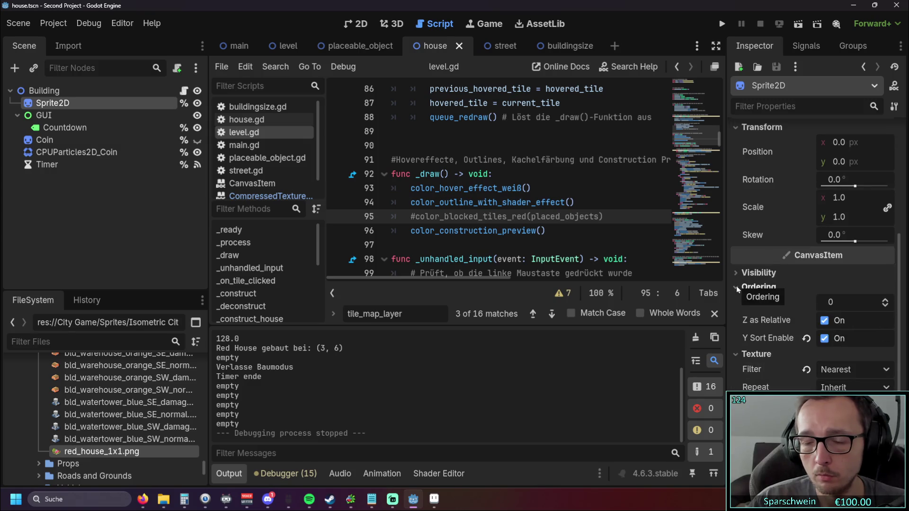
{"action": "left_click", "coordinate": [737, 286]}
{"action": "scroll", "coordinate": [786, 286], "scroll_direction": "up", "scroll_amount": 8}
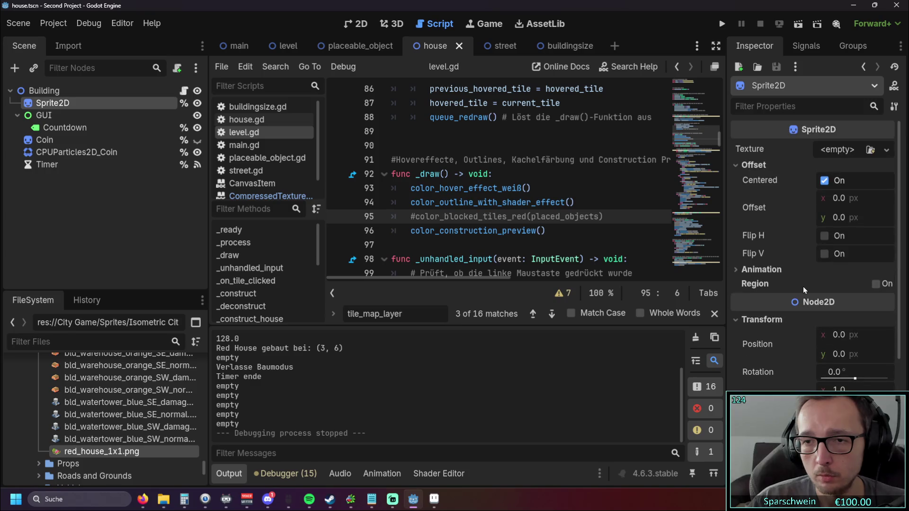
{"action": "left_click", "coordinate": [722, 23]}
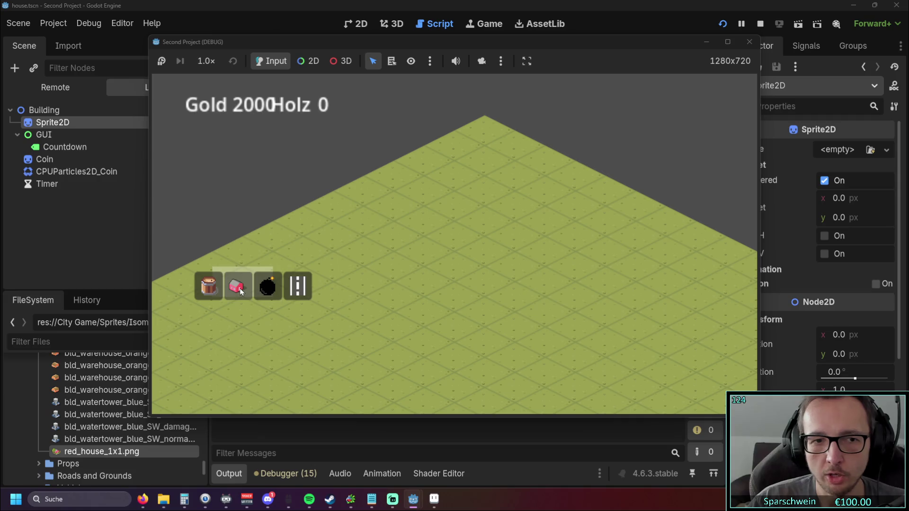
Build a red house on tile (3, 5), leave build mode, and close the game
{"action": "left_click", "coordinate": [237, 286]}
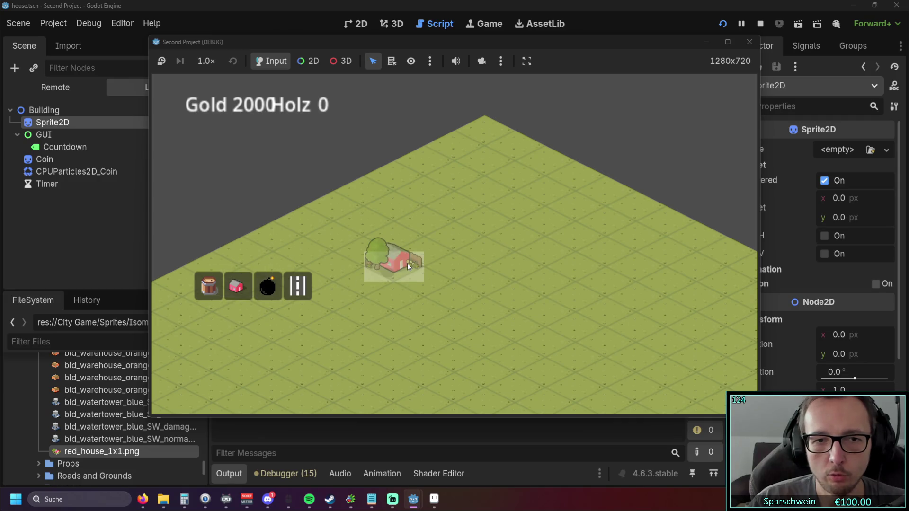
{"action": "left_click", "coordinate": [423, 254]}
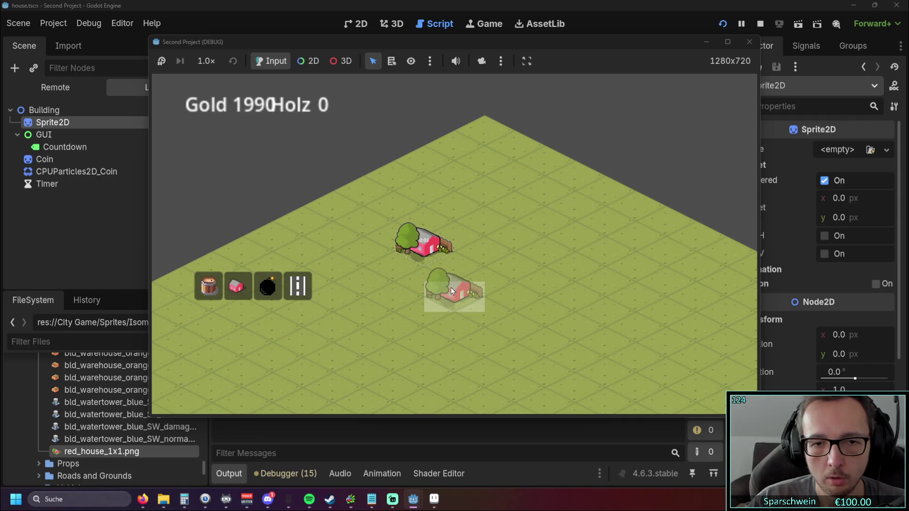
{"action": "right_click", "coordinate": [446, 275]}
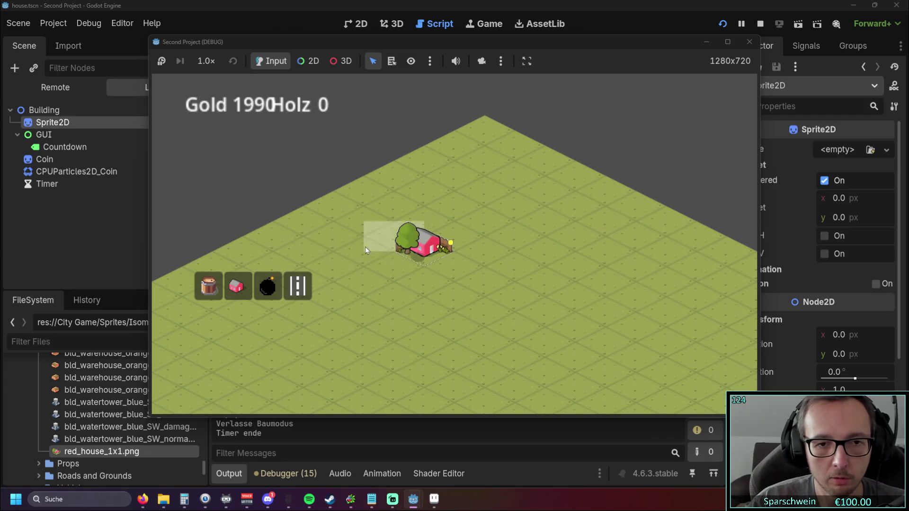
{"action": "left_click", "coordinate": [750, 42]}
{"action": "scroll", "coordinate": [780, 237], "scroll_direction": "down", "scroll_amount": 3}
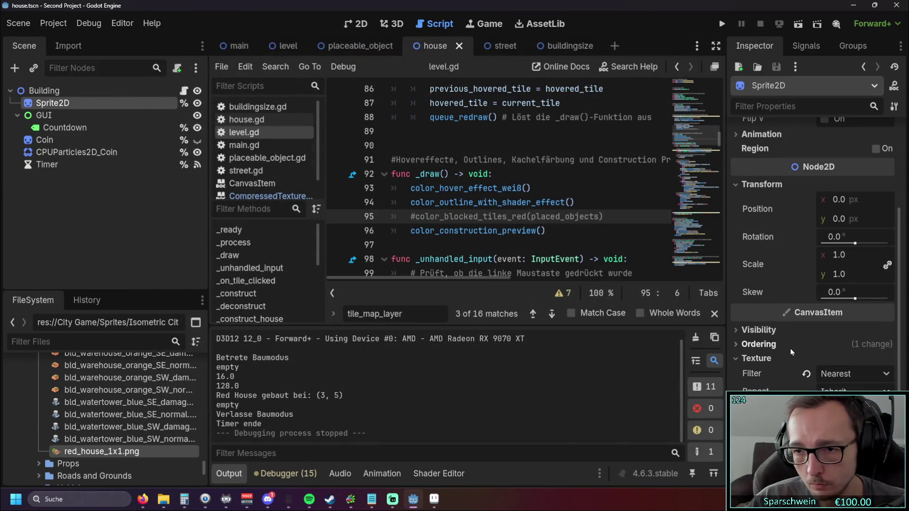
Review the Sprite2D's Nearest texture filter and material options, leaving them unchanged
{"action": "scroll", "coordinate": [758, 347], "scroll_direction": "down", "scroll_amount": 2}
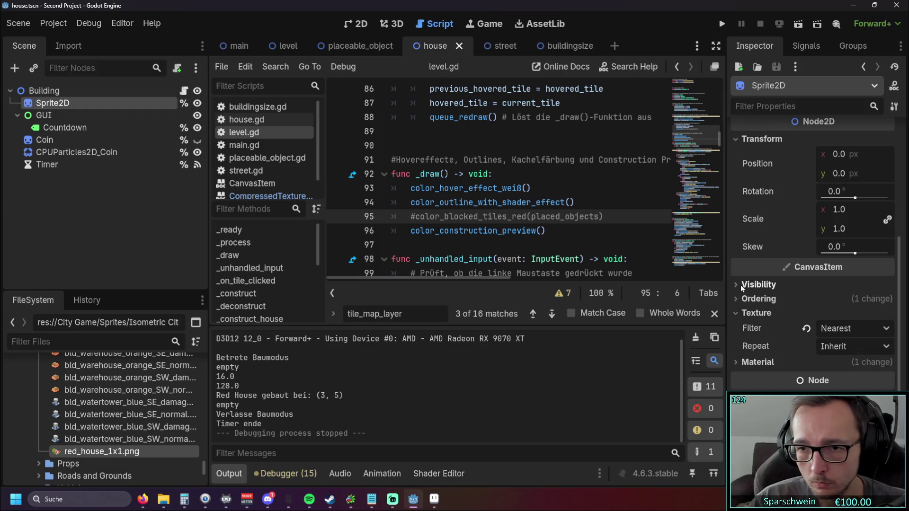
{"action": "left_click", "coordinate": [856, 328]}
{"action": "left_click", "coordinate": [856, 328]}
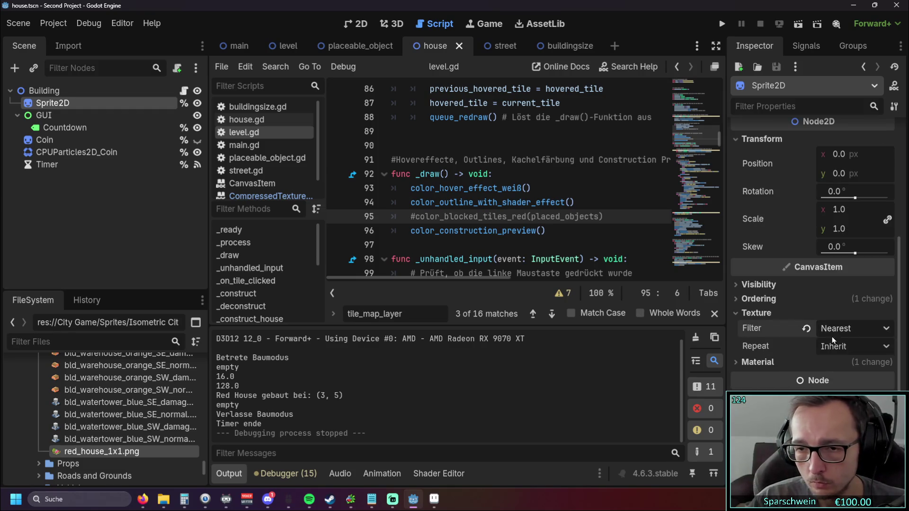
{"action": "scroll", "coordinate": [780, 324], "scroll_direction": "down", "scroll_amount": 1}
{"action": "left_click", "coordinate": [752, 355]}
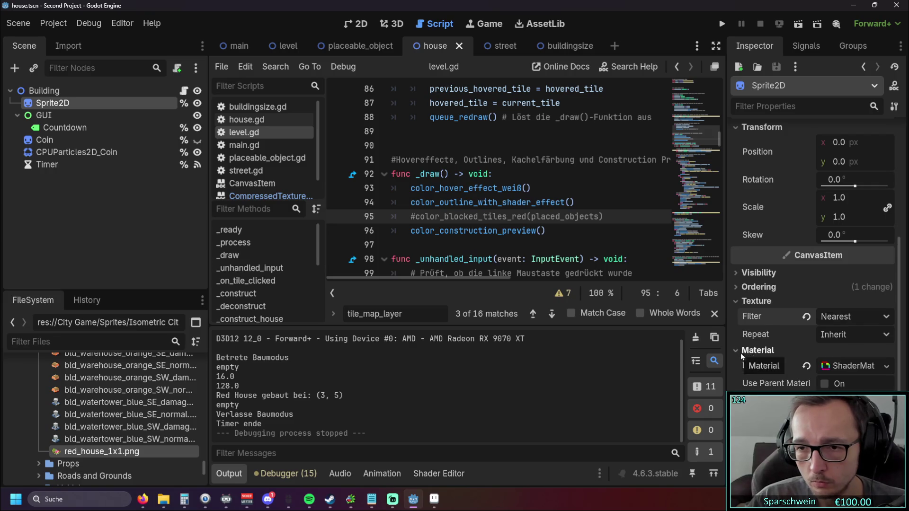
{"action": "left_click", "coordinate": [825, 384]}
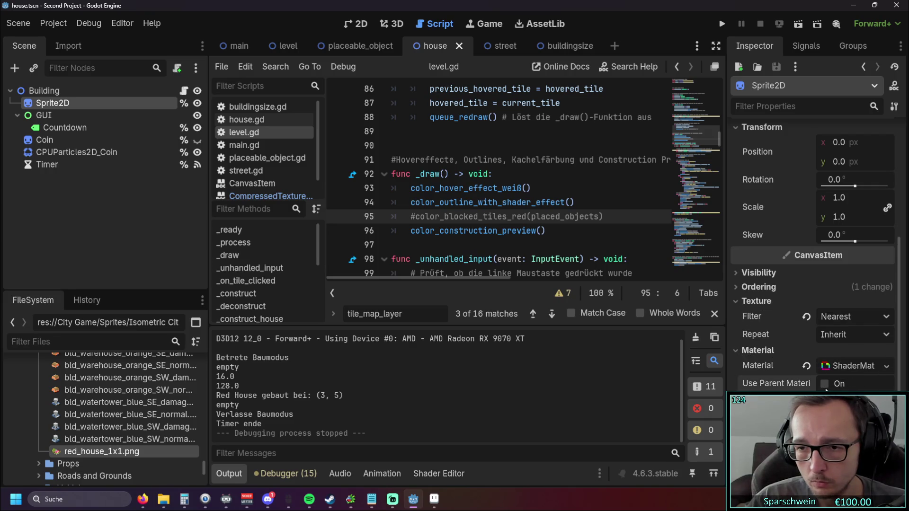
{"action": "left_click", "coordinate": [825, 384]}
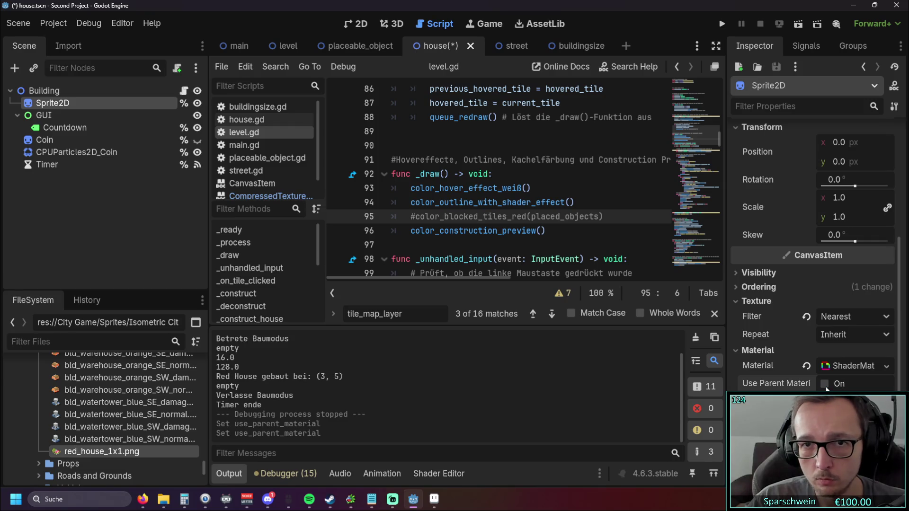
{"action": "left_click", "coordinate": [886, 365]}
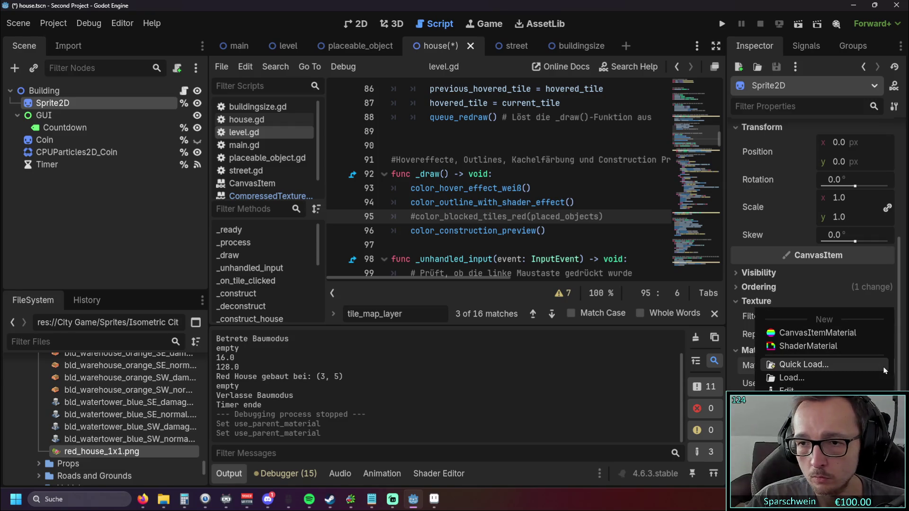
{"action": "left_click", "coordinate": [624, 370]}
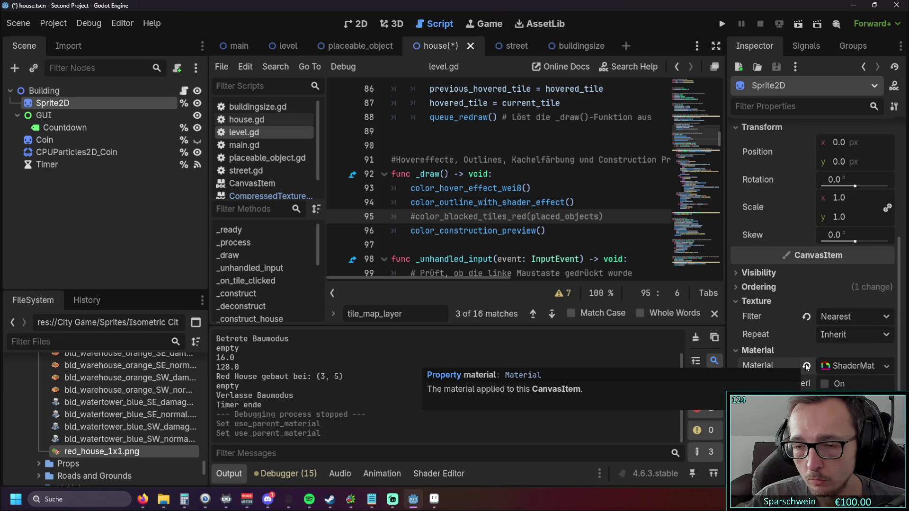
Expand the ShaderMaterial, toggle Local to Scene off and back on, and open the Outline Color picker
{"action": "left_click", "coordinate": [855, 367]}
{"action": "scroll", "coordinate": [852, 359], "scroll_direction": "down", "scroll_amount": 2}
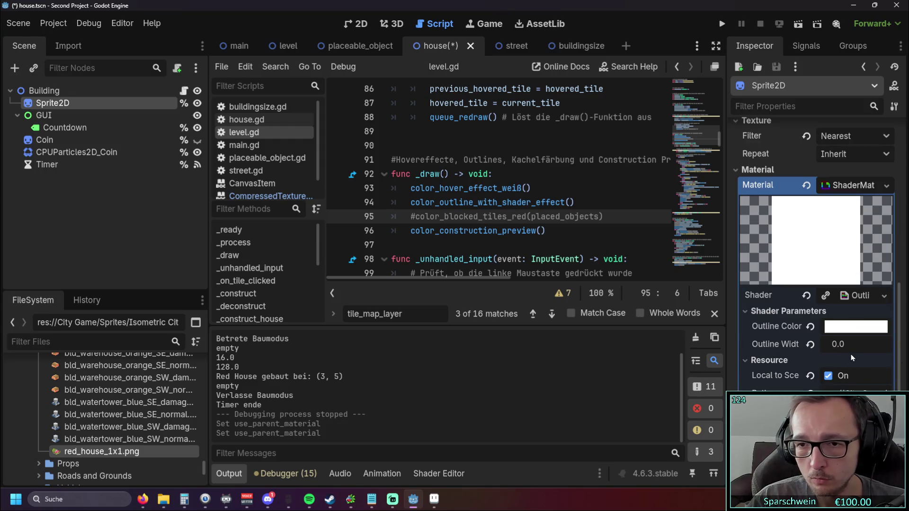
{"action": "mouse_move", "coordinate": [830, 332]}
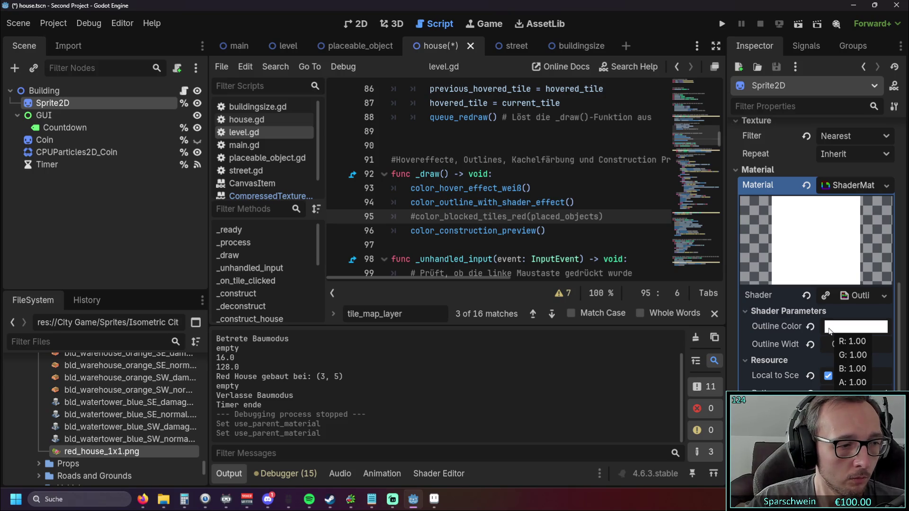
{"action": "left_click", "coordinate": [813, 170]}
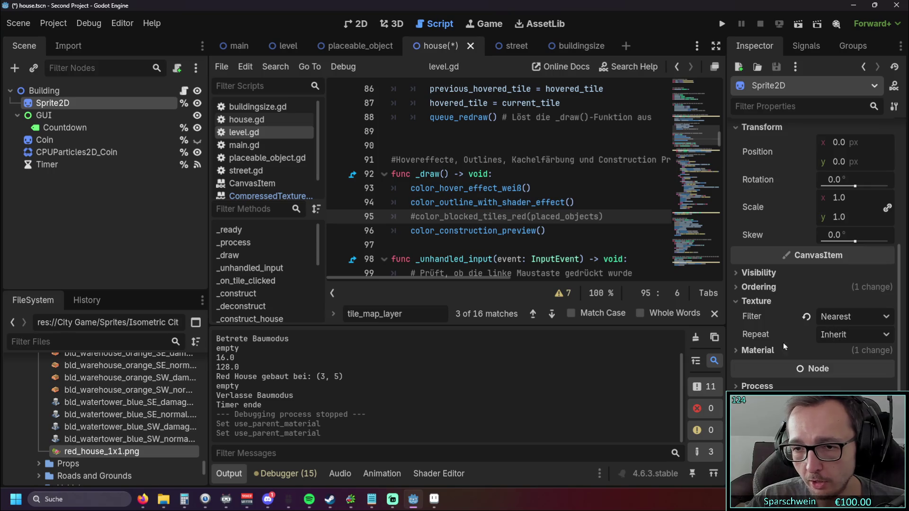
{"action": "left_click", "coordinate": [758, 350]}
{"action": "scroll", "coordinate": [791, 329], "scroll_direction": "down", "scroll_amount": 4}
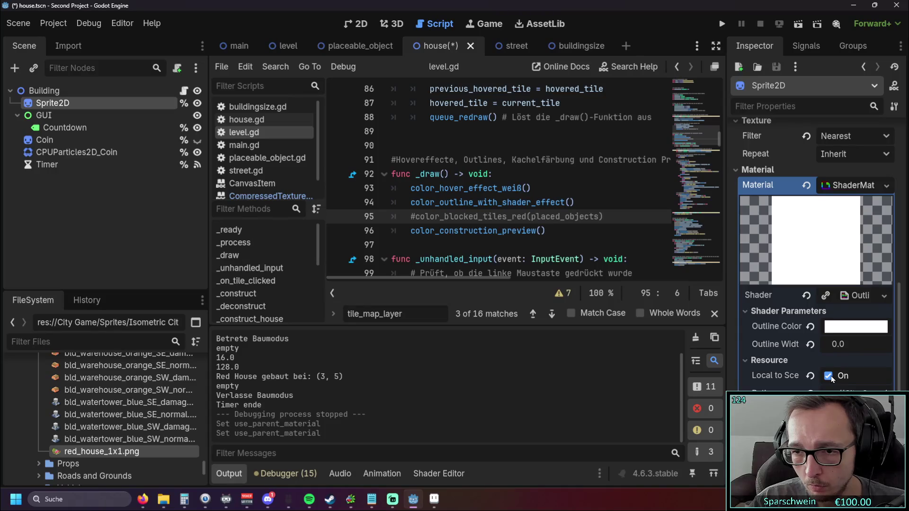
{"action": "left_click", "coordinate": [830, 376]}
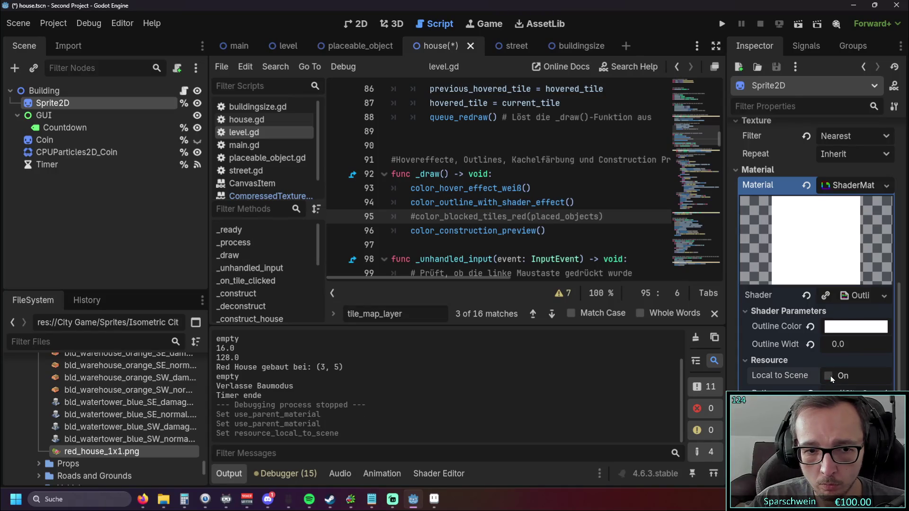
{"action": "left_click", "coordinate": [830, 376]}
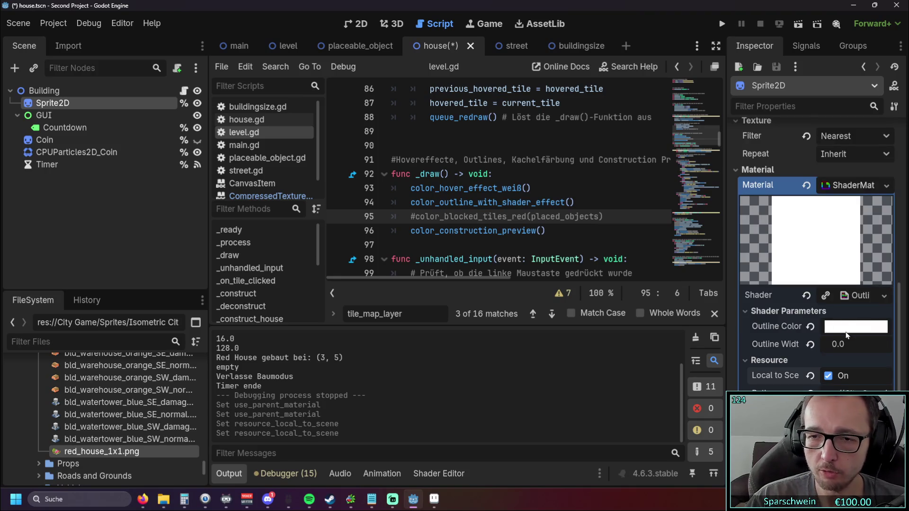
{"action": "left_click", "coordinate": [829, 327]}
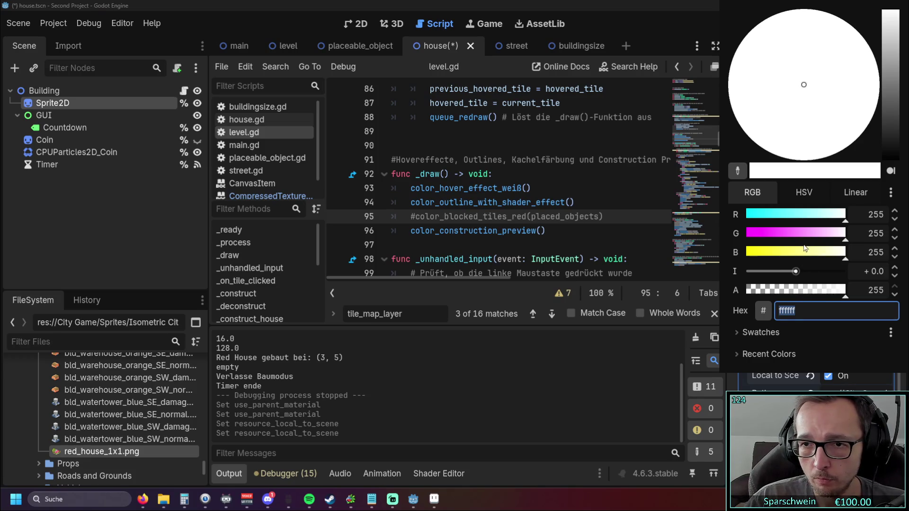
Set the shader outline colour to red ff2a1f (hex ff00ff, blue removed), then run the game
{"action": "type", "text": "ff00ff"}
{"action": "key", "text": "Return"}
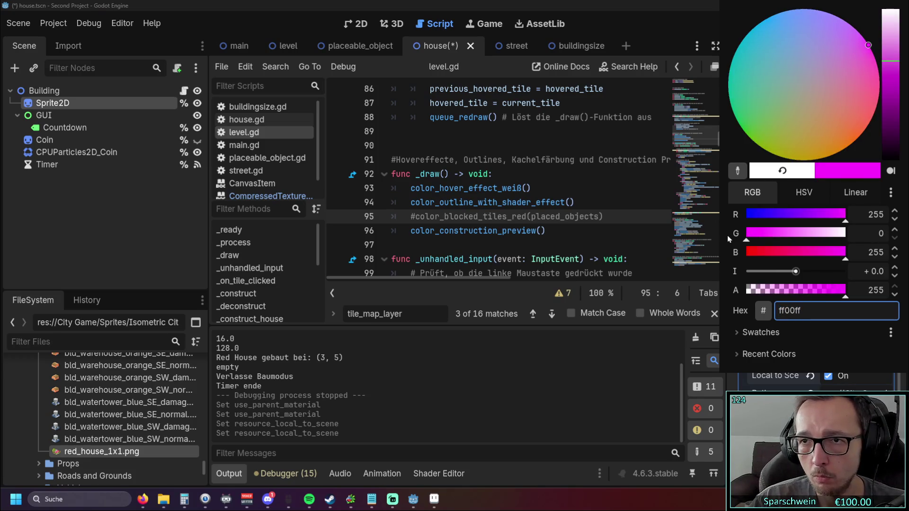
{"action": "left_click_drag", "start_coordinate": [779, 250], "coordinate": [718, 260]}
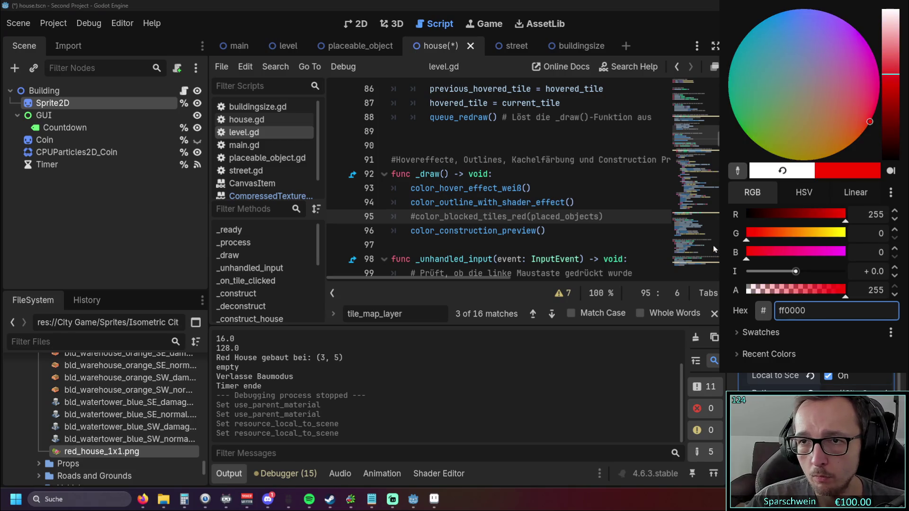
{"action": "left_click", "coordinate": [893, 85]}
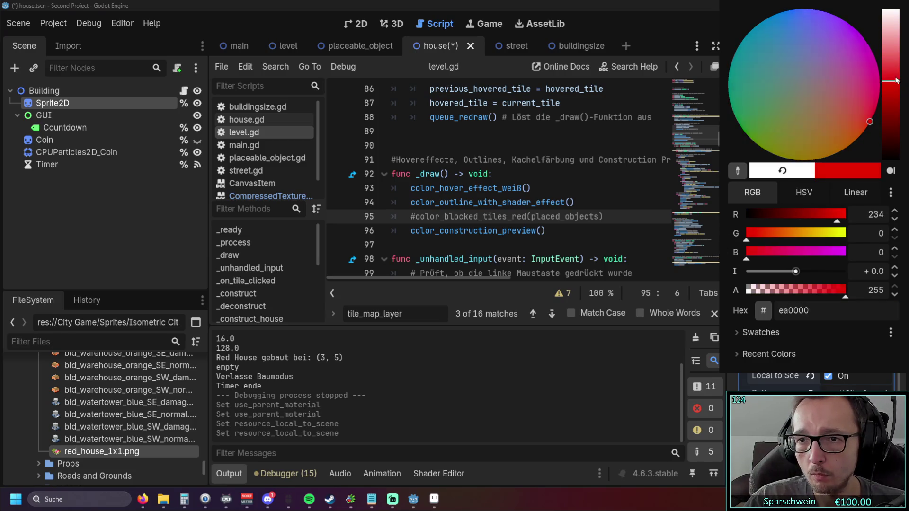
{"action": "left_click", "coordinate": [892, 72]}
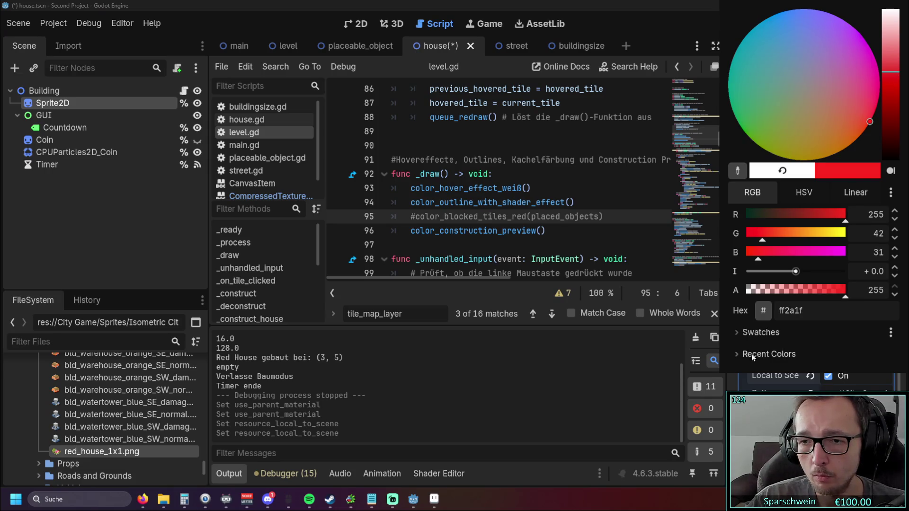
{"action": "key", "text": "Escape"}
{"action": "left_click", "coordinate": [723, 23]}
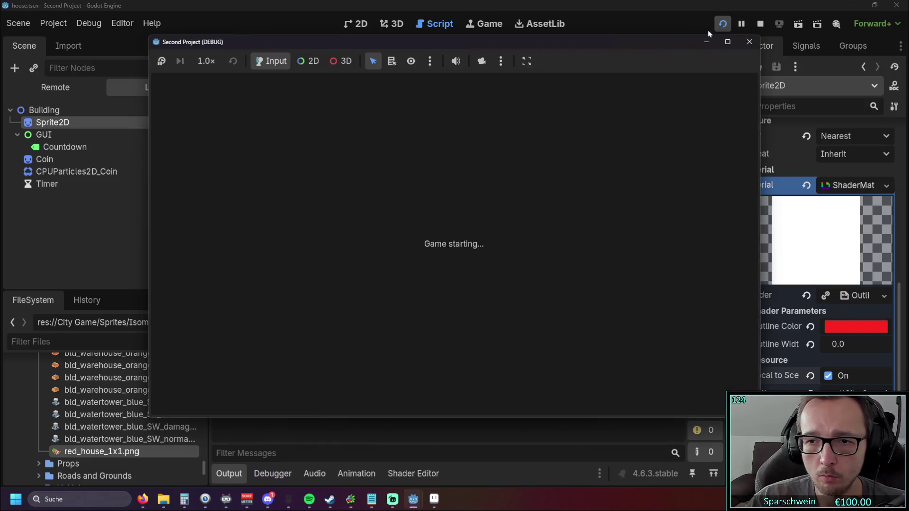
Build a red house showing the red hover outline, collect its coins, and stop the game
{"action": "left_click", "coordinate": [425, 252]}
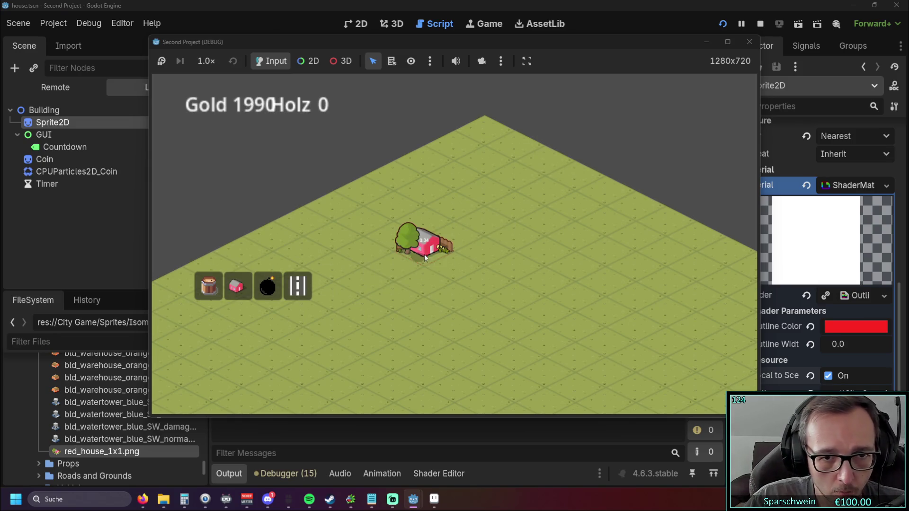
{"action": "right_click", "coordinate": [420, 310]}
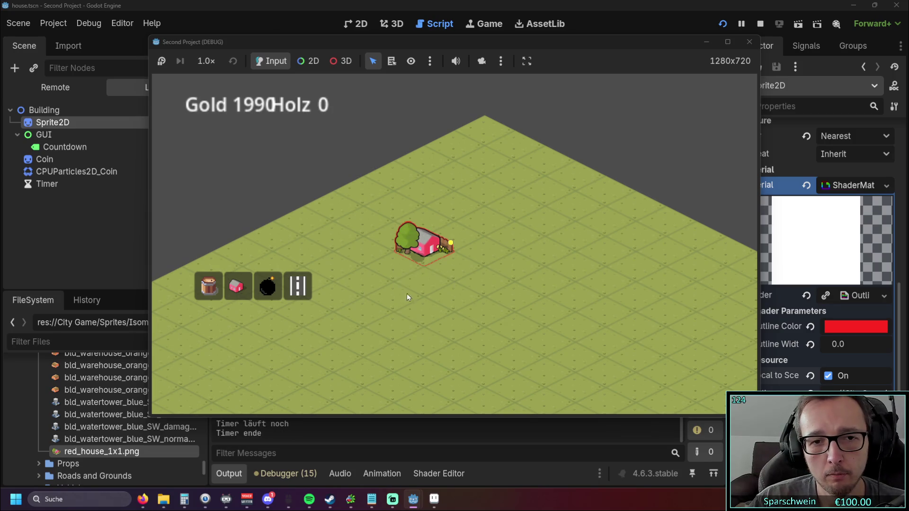
{"action": "left_click", "coordinate": [414, 260]}
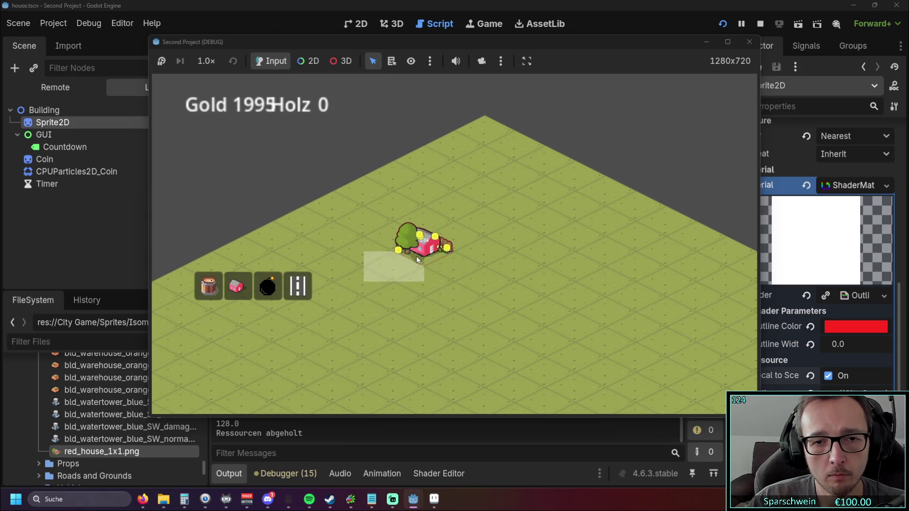
{"action": "left_click", "coordinate": [750, 41]}
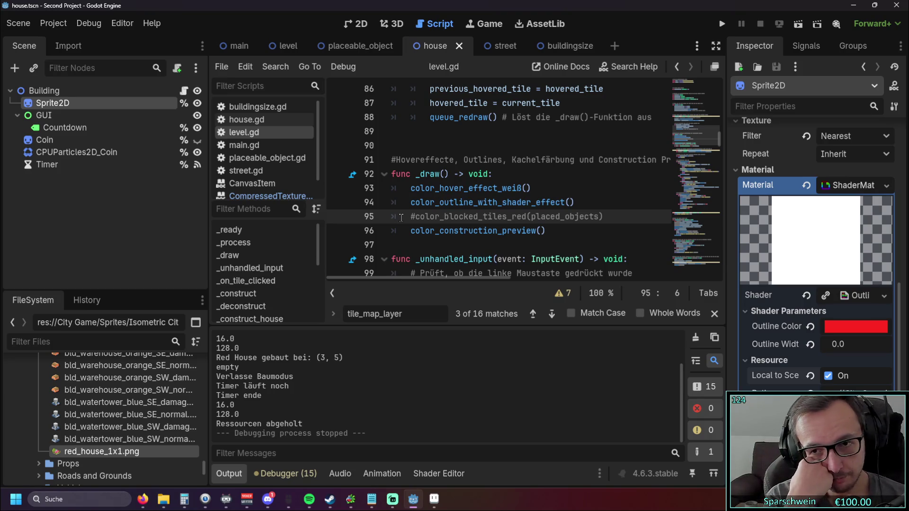
Undo the outline colour change back to white ffffff
{"action": "key", "text": "ctrl+z"}
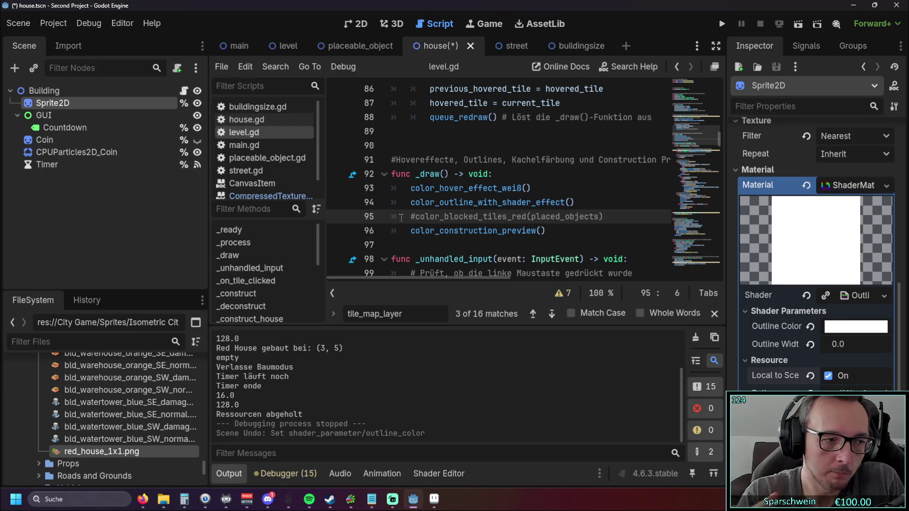
{"action": "scroll", "coordinate": [95, 414], "scroll_direction": "down", "scroll_amount": 10}
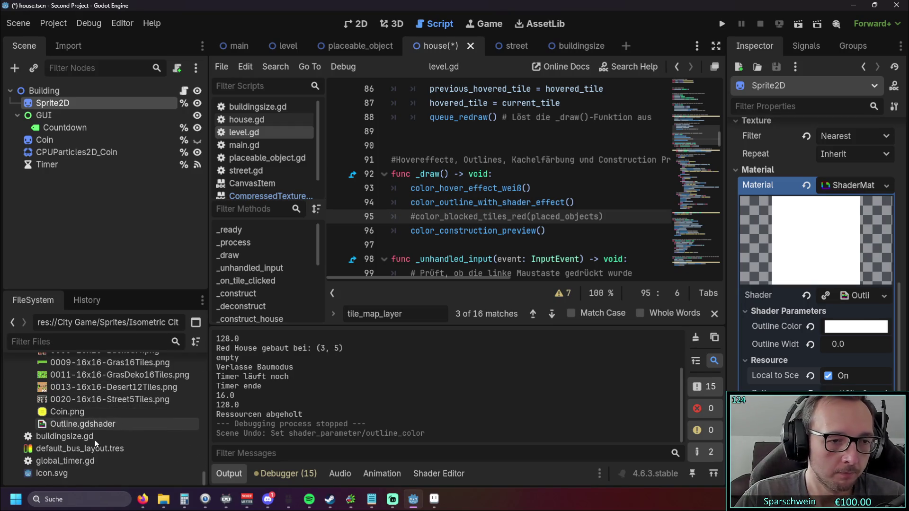
{"action": "scroll", "coordinate": [124, 445], "scroll_direction": "up", "scroll_amount": 5}
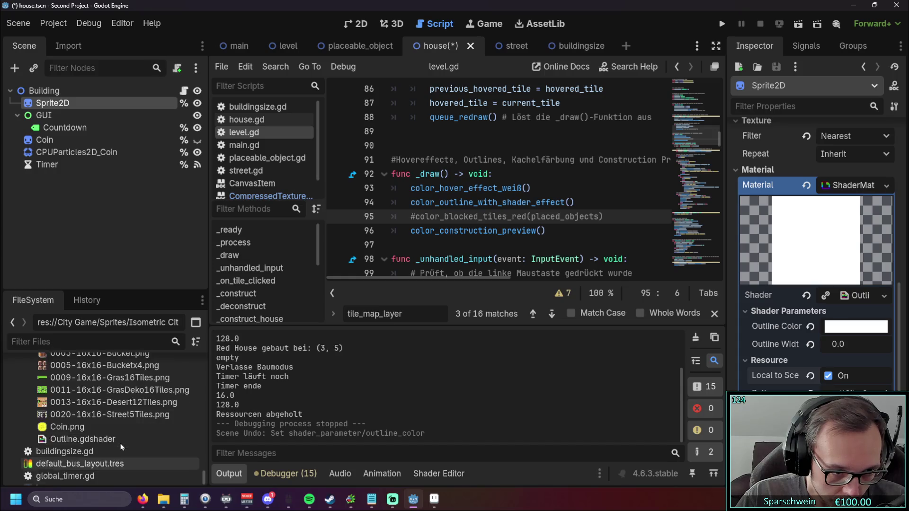
{"action": "scroll", "coordinate": [124, 445], "scroll_direction": "up", "scroll_amount": 15}
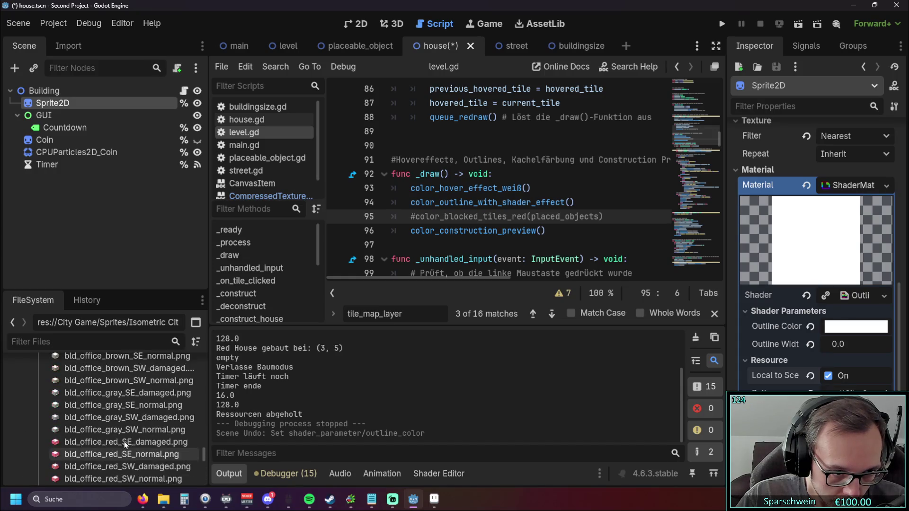
{"action": "scroll", "coordinate": [127, 445], "scroll_direction": "down", "scroll_amount": 10}
{"action": "scroll", "coordinate": [164, 455], "scroll_direction": "up", "scroll_amount": 4}
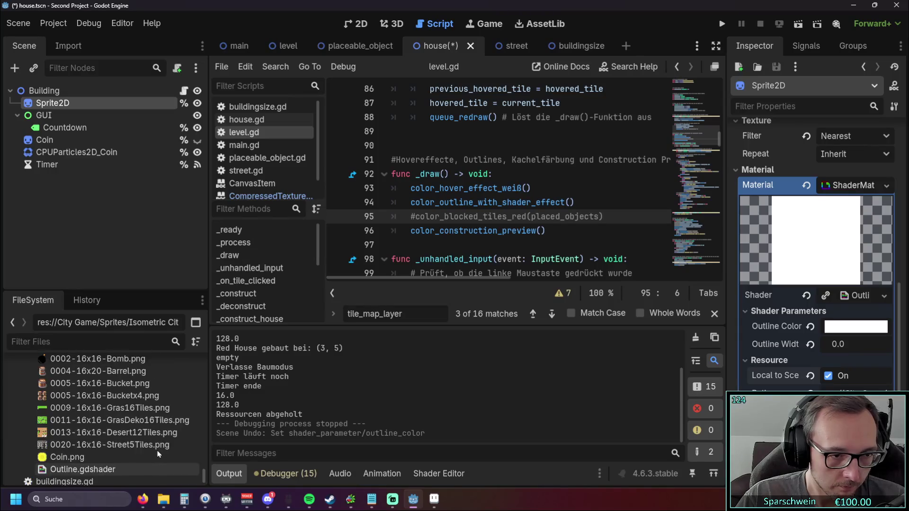
{"action": "left_click_drag", "start_coordinate": [204, 474], "coordinate": [206, 354]}
Open Outline.gdshader from the FileSystem dock and enlarge the shader editor area
{"action": "left_click", "coordinate": [39, 413]}
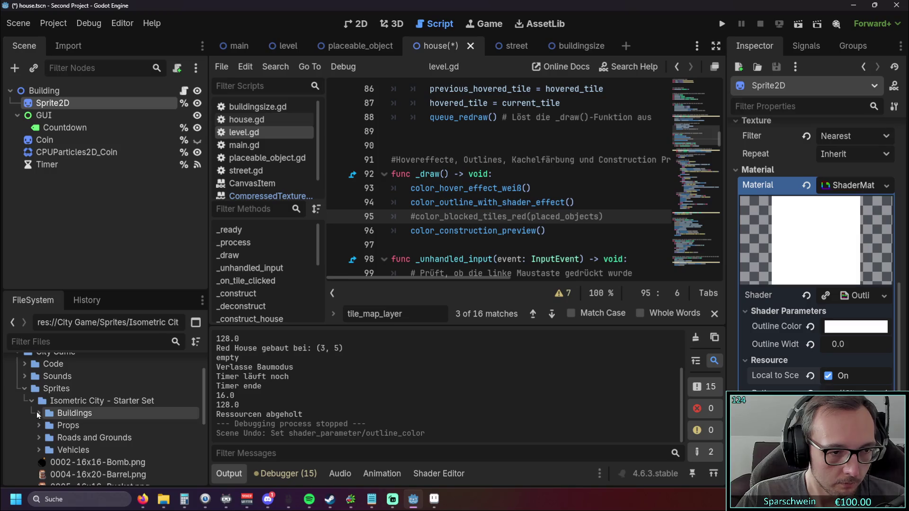
{"action": "scroll", "coordinate": [85, 426], "scroll_direction": "down", "scroll_amount": 5}
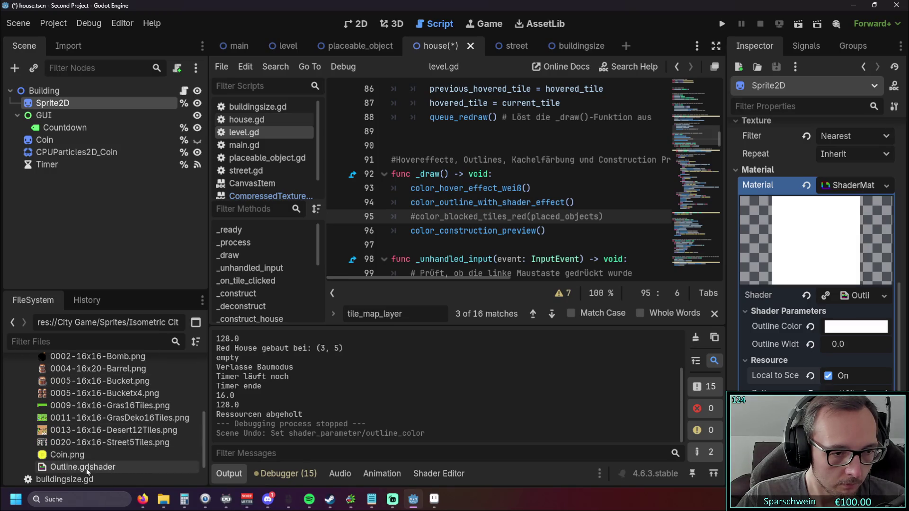
{"action": "double_click", "coordinate": [84, 468]}
{"action": "left_click_drag", "start_coordinate": [210, 261], "coordinate": [106, 272]}
{"action": "left_click_drag", "start_coordinate": [437, 282], "coordinate": [438, 145]}
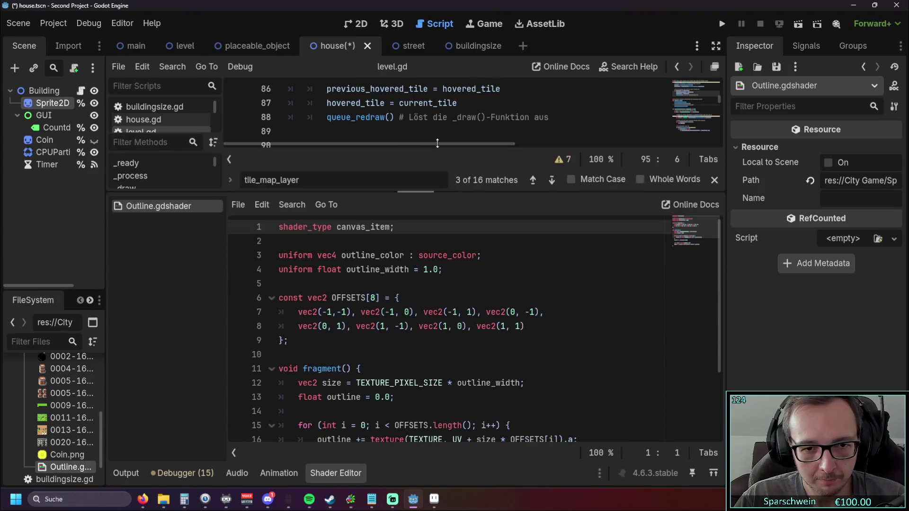
Scroll through Outline.gdshader to read its OFFSETS vectors and fragment function
{"action": "scroll", "coordinate": [474, 346], "scroll_direction": "down", "scroll_amount": 1}
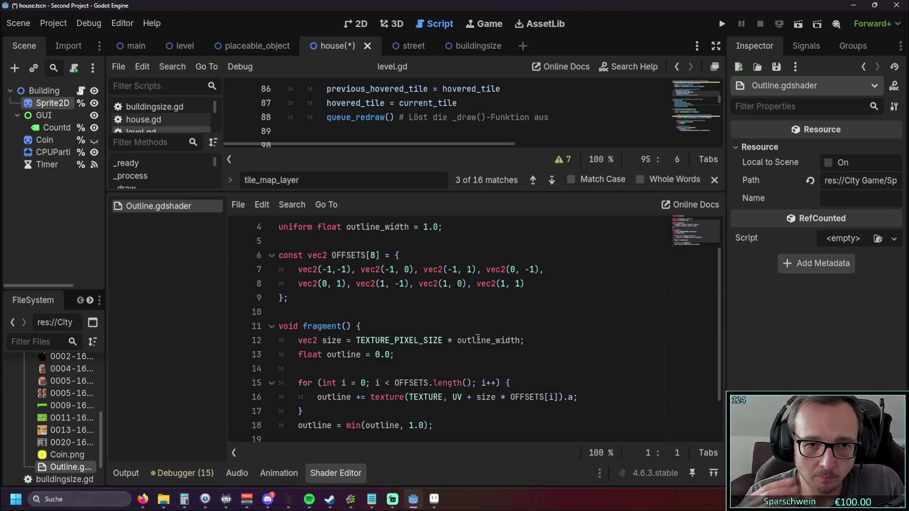
{"action": "scroll", "coordinate": [444, 298], "scroll_direction": "down", "scroll_amount": 1}
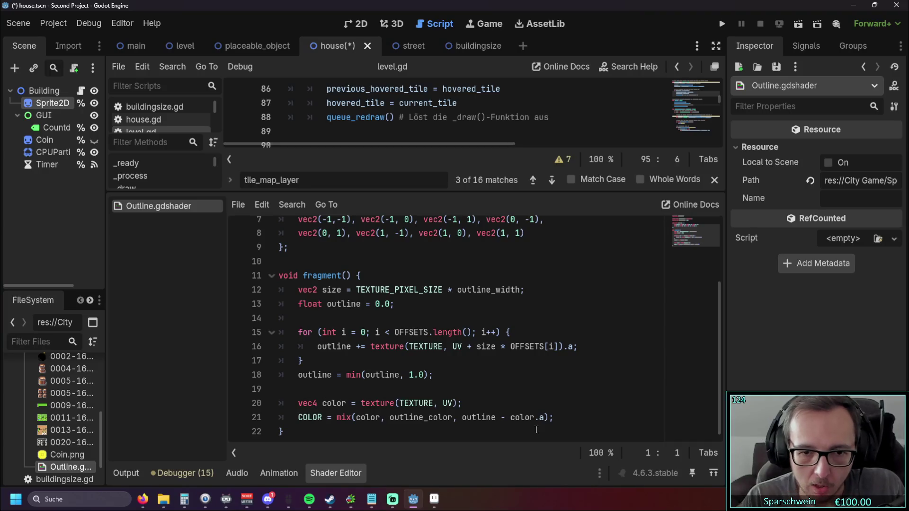
{"action": "scroll", "coordinate": [523, 421], "scroll_direction": "up", "scroll_amount": 2}
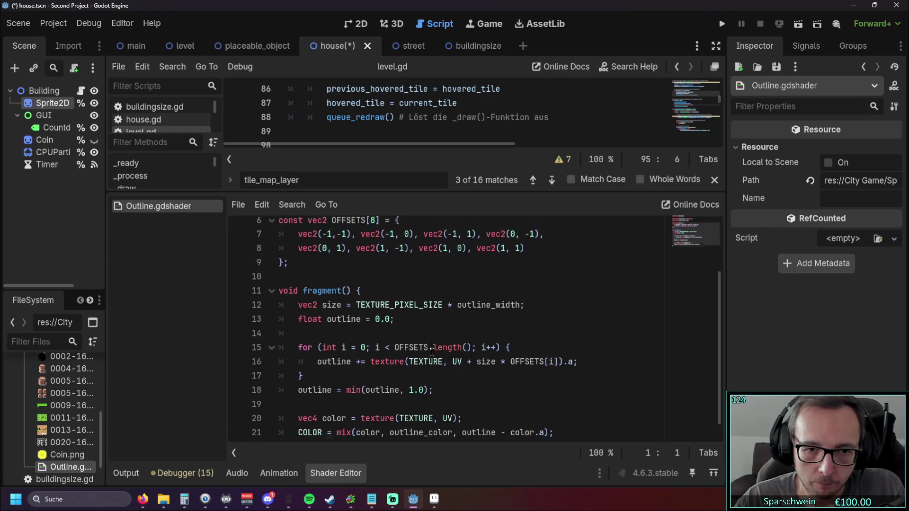
{"action": "scroll", "coordinate": [526, 411], "scroll_direction": "down", "scroll_amount": 2}
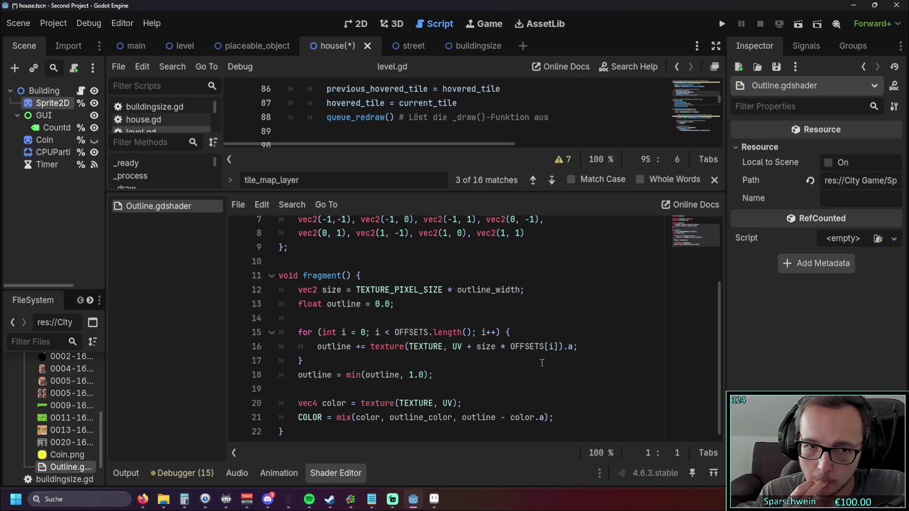
{"action": "scroll", "coordinate": [411, 298], "scroll_direction": "up", "scroll_amount": 3}
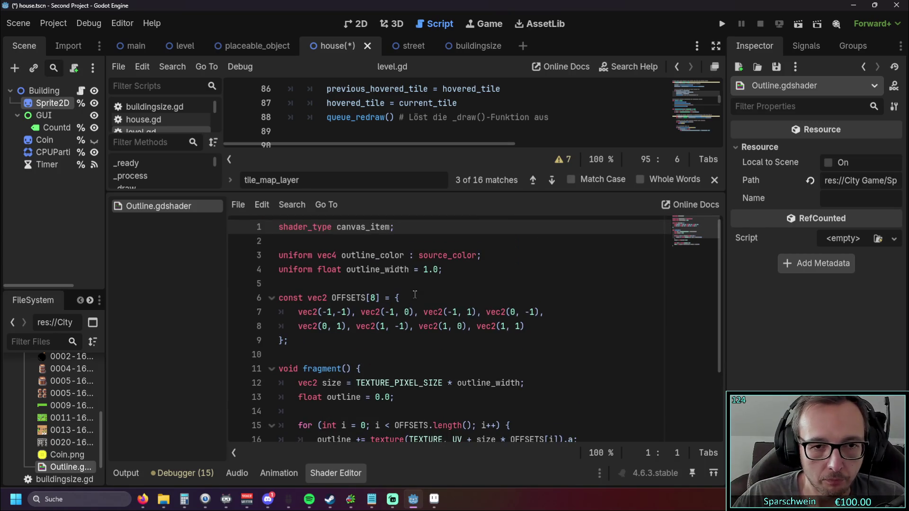
{"action": "left_click_drag", "start_coordinate": [414, 282], "coordinate": [280, 255]}
Select the const OFFSETS block and move to the outline clamping code on line 18
{"action": "scroll", "coordinate": [404, 277], "scroll_direction": "down", "scroll_amount": 1}
{"action": "left_click", "coordinate": [393, 301]}
{"action": "left_click", "coordinate": [280, 256], "text": "shift"}
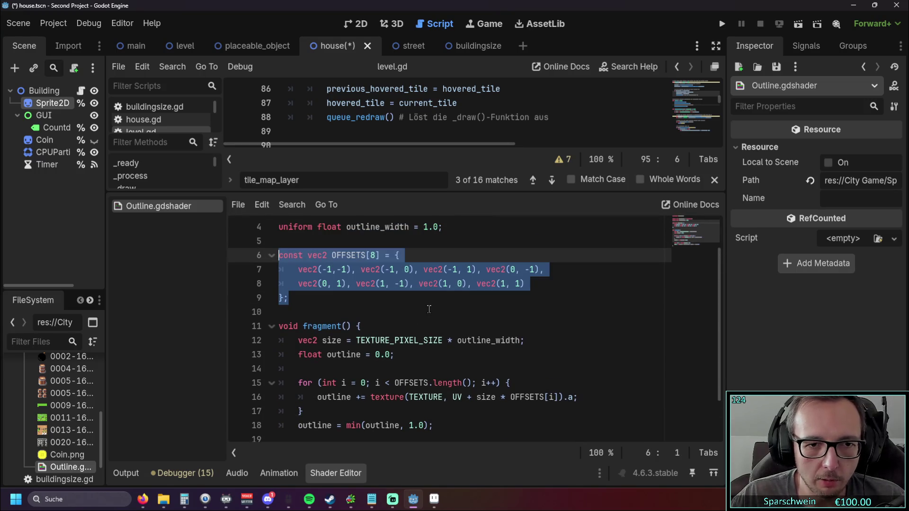
{"action": "scroll", "coordinate": [429, 313], "scroll_direction": "down", "scroll_amount": 1}
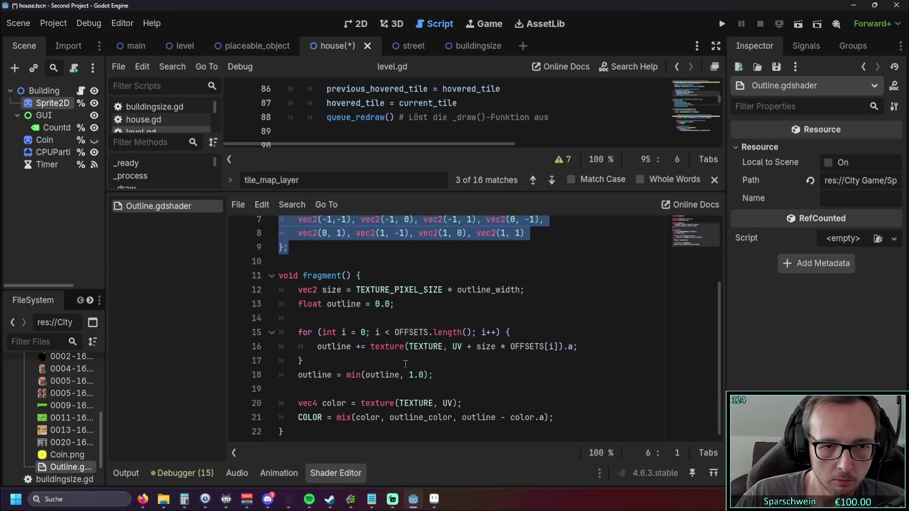
{"action": "left_click", "coordinate": [458, 376]}
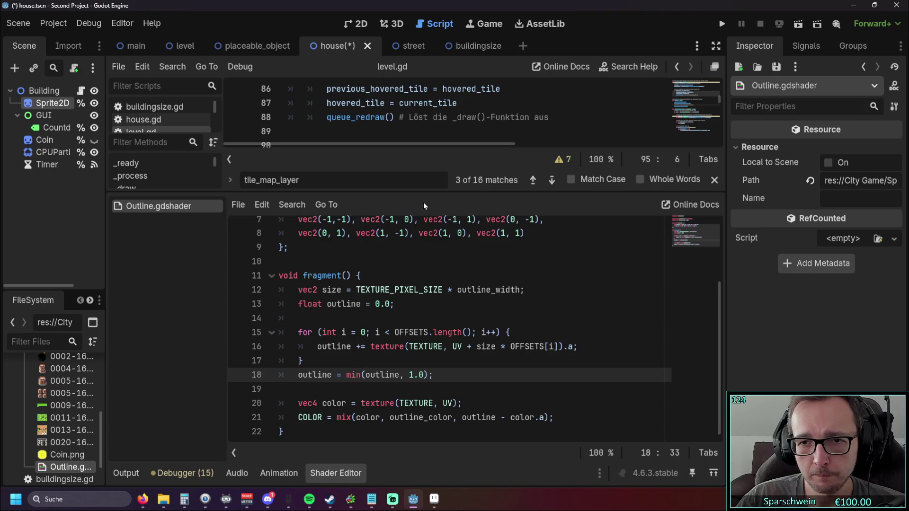
Switch to the level scene showing the isometric TileMapLayer with 128×64 px tiles
{"action": "left_click_drag", "start_coordinate": [435, 193], "coordinate": [429, 281]}
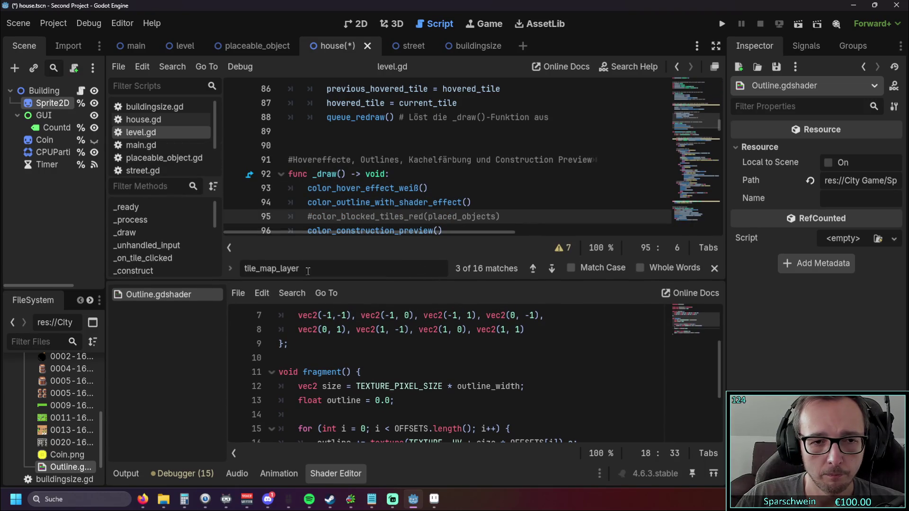
{"action": "mouse_move", "coordinate": [184, 61]}
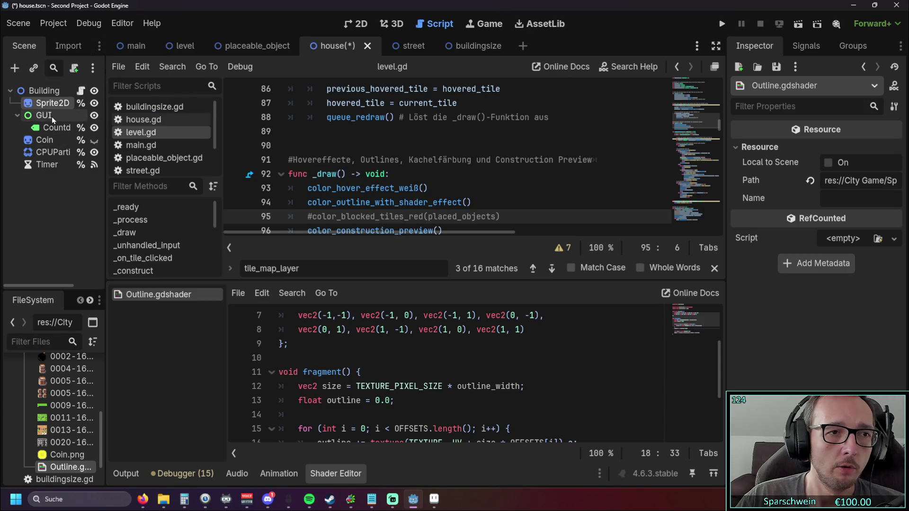
{"action": "left_click", "coordinate": [182, 46]}
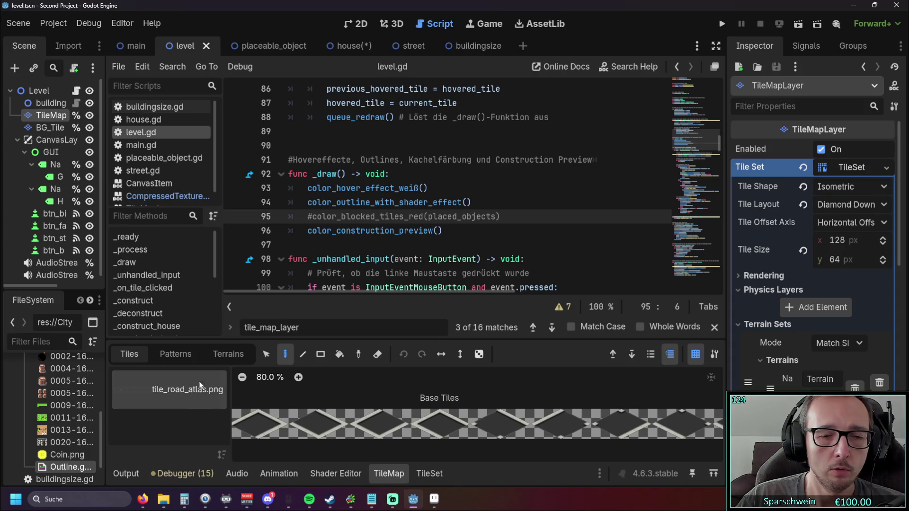
Collapse the tile map panel and look through the level.gd build code
{"action": "left_click", "coordinate": [382, 474]}
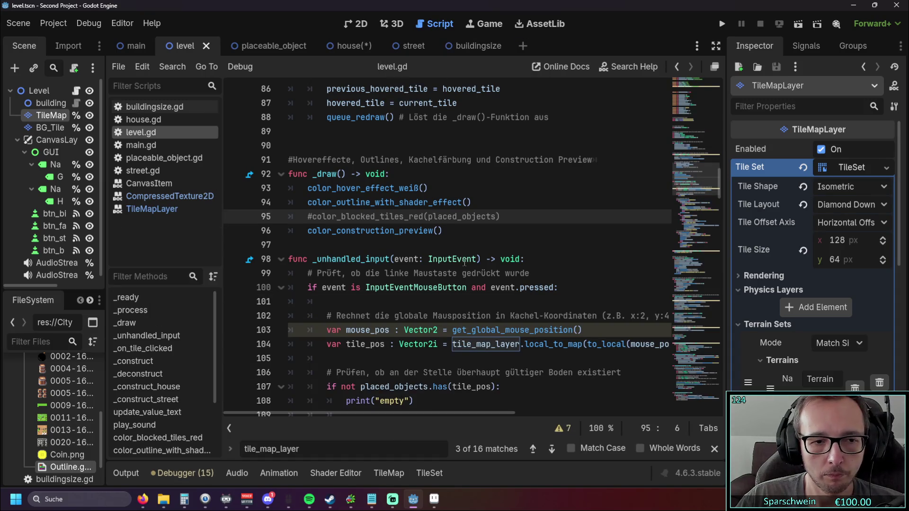
{"action": "scroll", "coordinate": [463, 263], "scroll_direction": "down", "scroll_amount": 3}
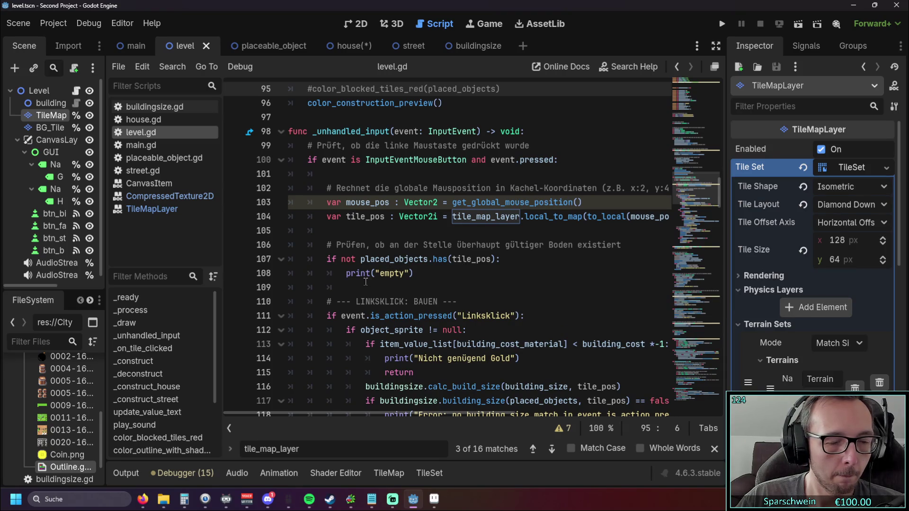
{"action": "scroll", "coordinate": [368, 283], "scroll_direction": "up", "scroll_amount": 2}
{"action": "scroll", "coordinate": [366, 281], "scroll_direction": "down", "scroll_amount": 1}
{"action": "scroll", "coordinate": [366, 281], "scroll_direction": "down", "scroll_amount": 1}
{"action": "scroll", "coordinate": [365, 281], "scroll_direction": "up", "scroll_amount": 1}
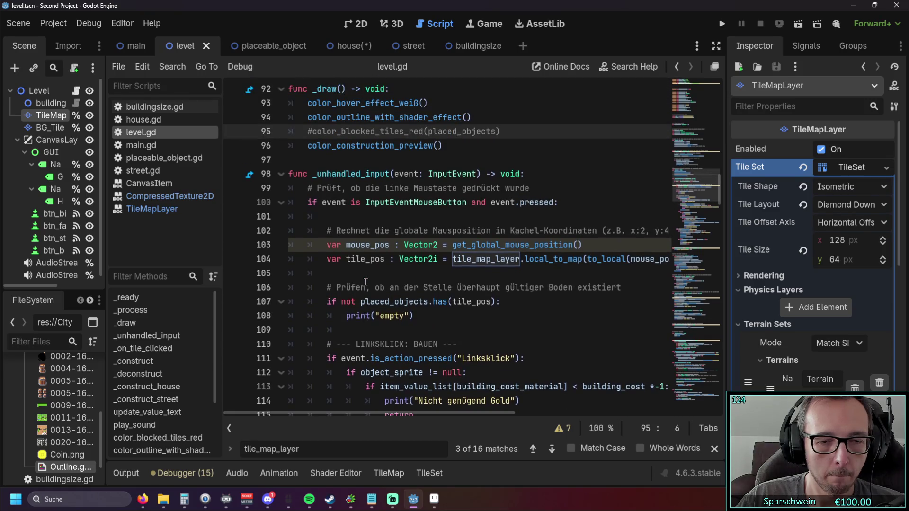
{"action": "scroll", "coordinate": [366, 281], "scroll_direction": "up", "scroll_amount": 1}
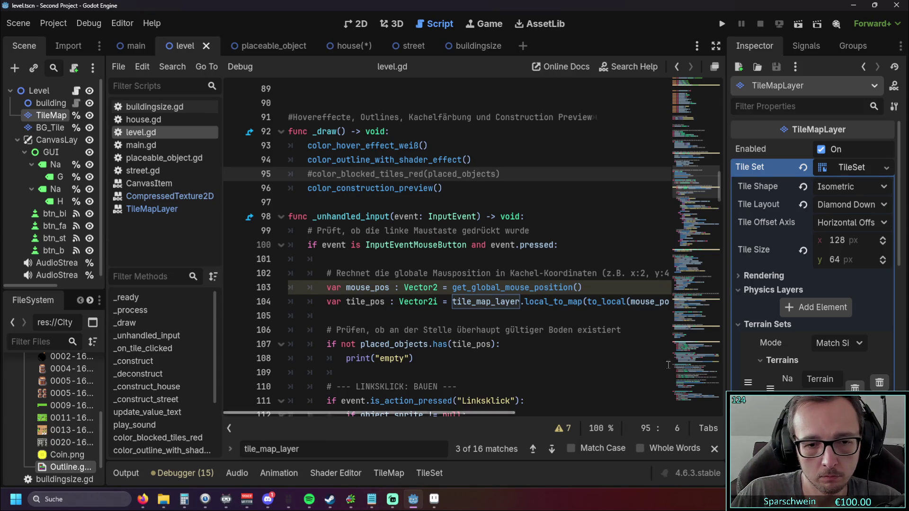
{"action": "scroll", "coordinate": [823, 318], "scroll_direction": "down", "scroll_amount": 5}
{"action": "scroll", "coordinate": [822, 318], "scroll_direction": "down", "scroll_amount": 6}
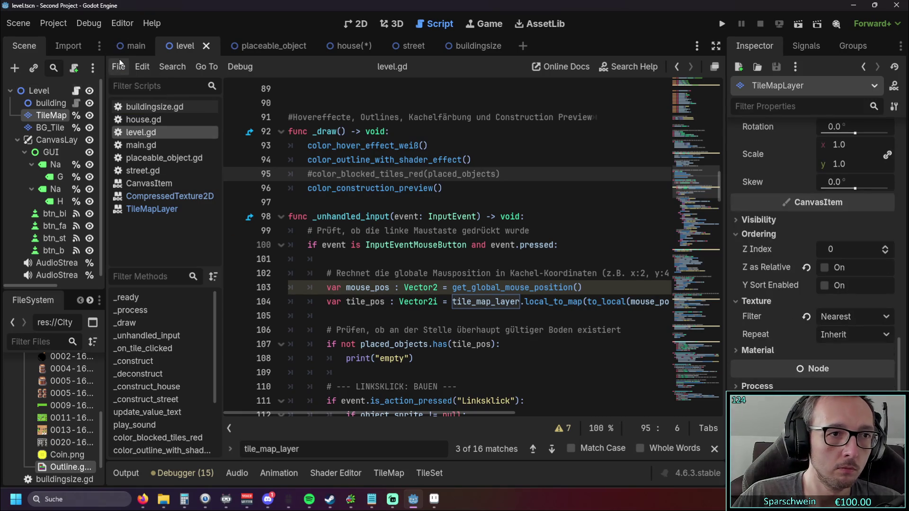
Switch back to the house scene and select the Outline.gdshader code
{"action": "left_click", "coordinate": [363, 47]}
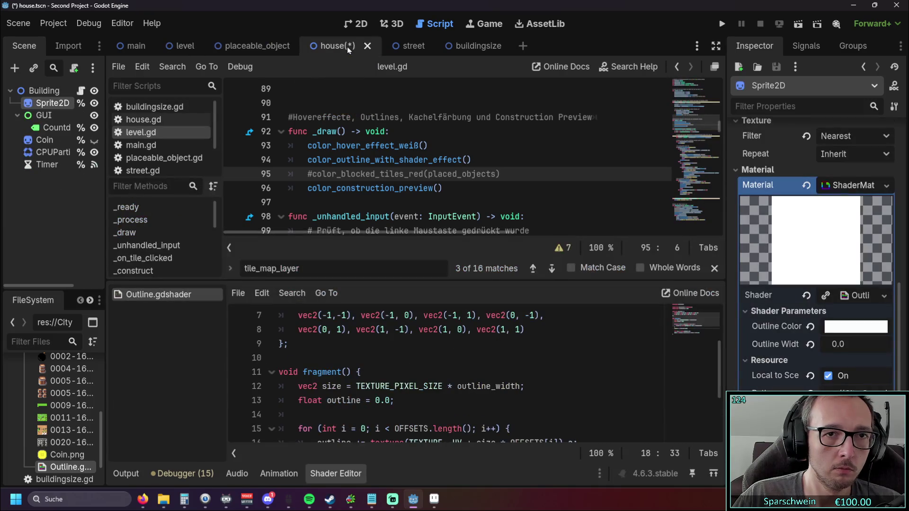
{"action": "scroll", "coordinate": [798, 341], "scroll_direction": "down", "scroll_amount": 3}
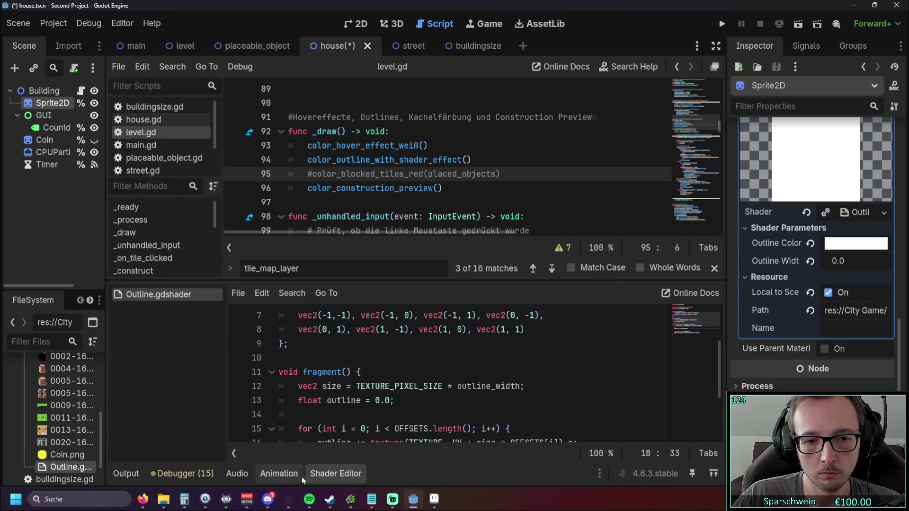
{"action": "left_click", "coordinate": [323, 476]}
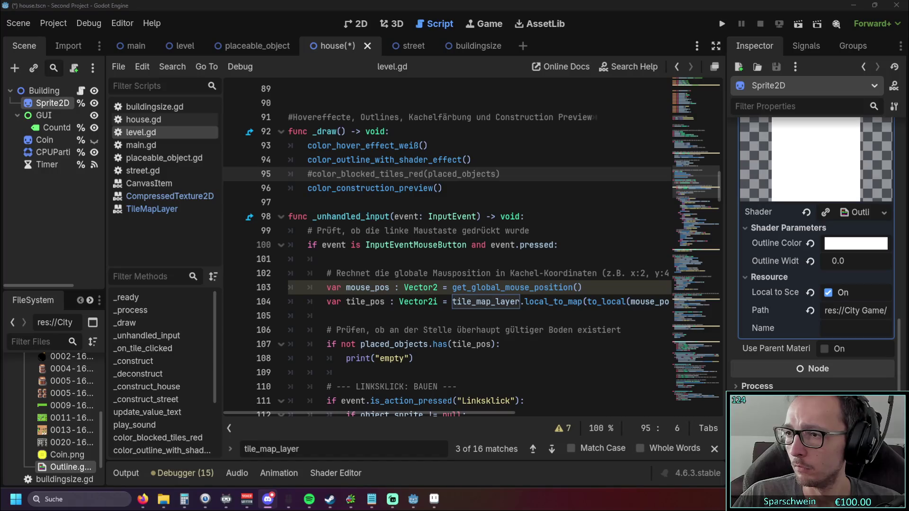
{"action": "scroll", "coordinate": [627, 246], "scroll_direction": "down", "scroll_amount": 7}
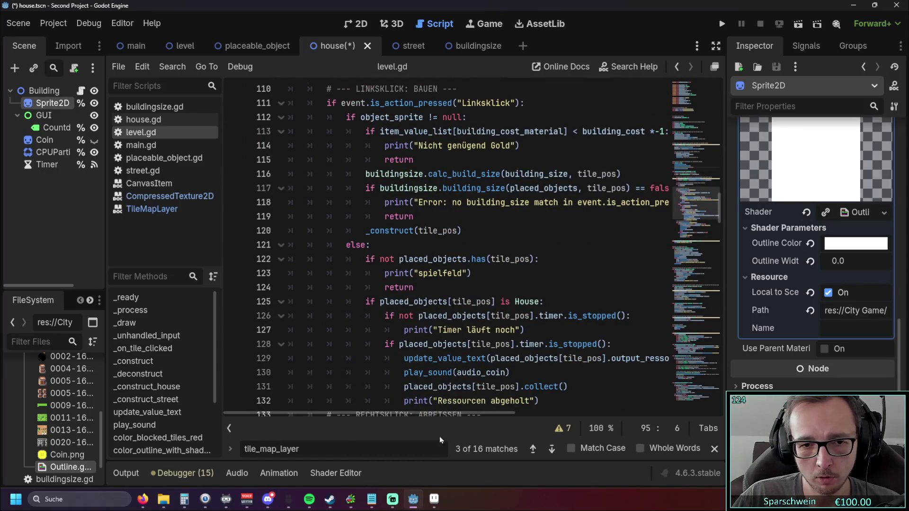
{"action": "left_click", "coordinate": [339, 473]}
{"action": "scroll", "coordinate": [473, 378], "scroll_direction": "down", "scroll_amount": 3}
{"action": "mouse_move", "coordinate": [554, 418]}
{"action": "left_mouse_down"}
{"action": "mouse_move", "coordinate": [301, 360]}
{"action": "mouse_move", "coordinate": [289, 310]}
{"action": "mouse_move", "coordinate": [279, 310]}
{"action": "left_mouse_up"}
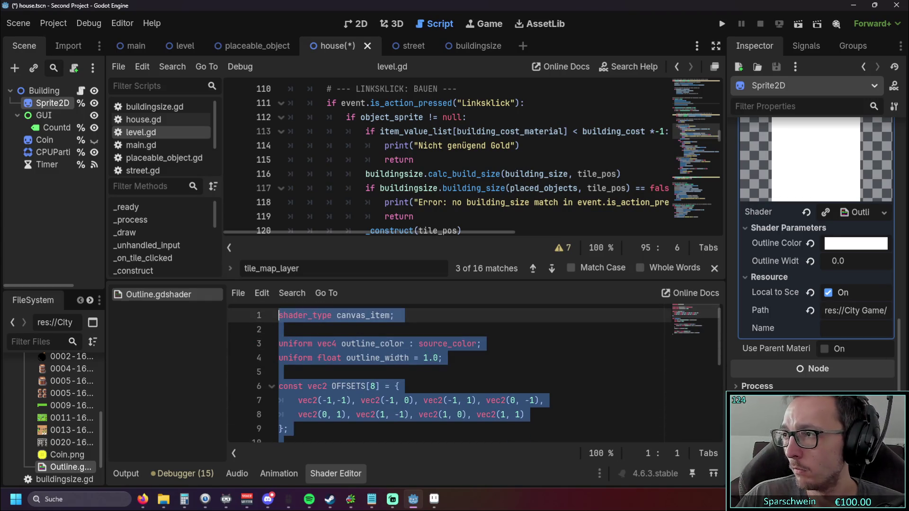
Check the browser, then enlarge the shader panel and put the caret on blank line 19 in fragment()
{"action": "key", "text": "alt+Tab"}
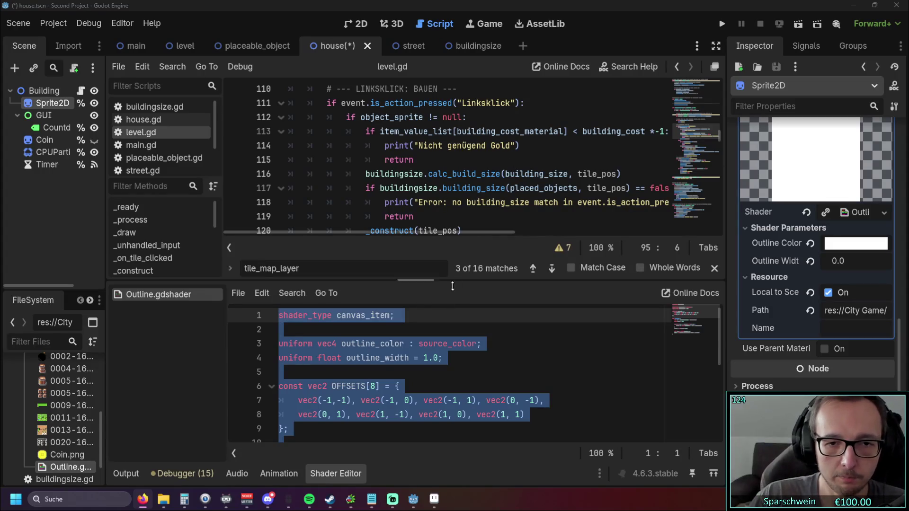
{"action": "left_click_drag", "start_coordinate": [419, 280], "coordinate": [420, 191]}
{"action": "scroll", "coordinate": [426, 331], "scroll_direction": "down", "scroll_amount": 2}
{"action": "left_click", "coordinate": [421, 376]}
{"action": "left_click", "coordinate": [552, 418]}
{"action": "left_click", "coordinate": [595, 394]}
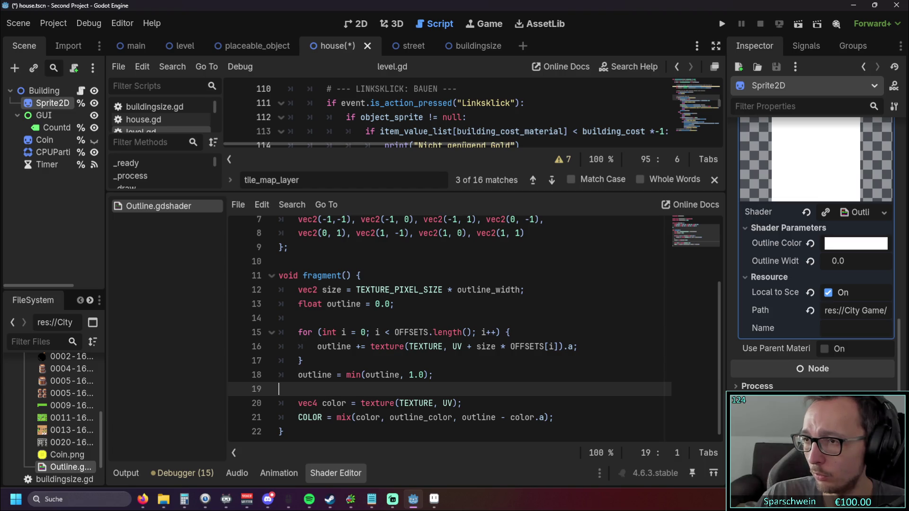
Replace all Outline.gdshader code with the fixed shader copied from the browser
{"action": "key", "text": "alt+Tab"}
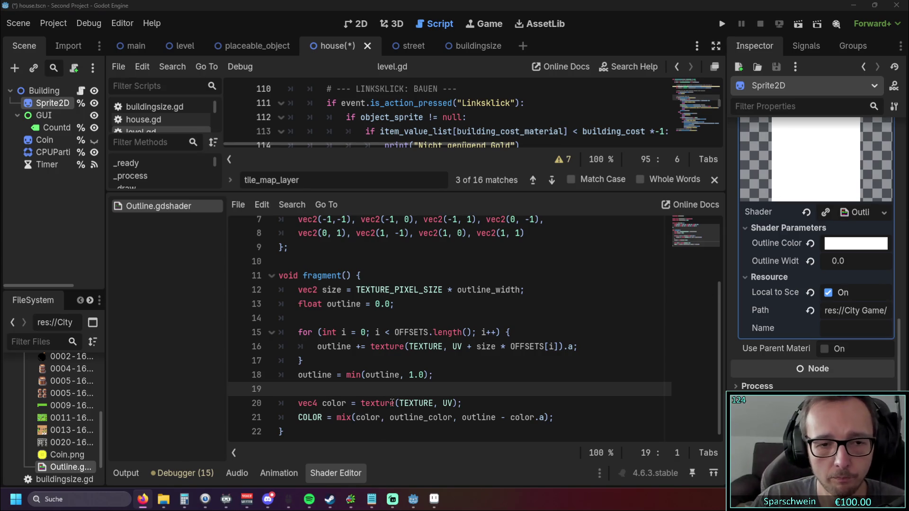
{"action": "left_click_drag", "start_coordinate": [301, 431], "coordinate": [271, 236]}
{"action": "key", "text": "ctrl+v"}
Run the game with the new shader, build a red house on the map, then stop
{"action": "left_click", "coordinate": [488, 375]}
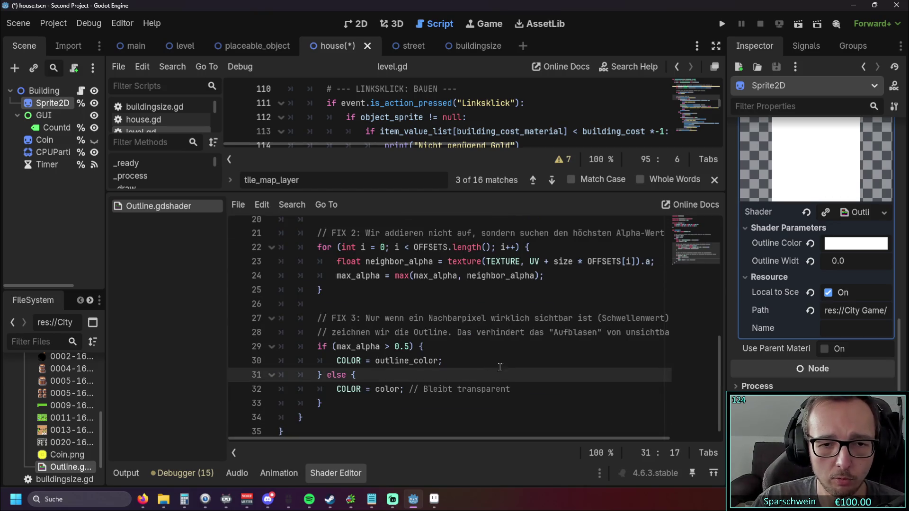
{"action": "scroll", "coordinate": [505, 364], "scroll_direction": "up", "scroll_amount": 5}
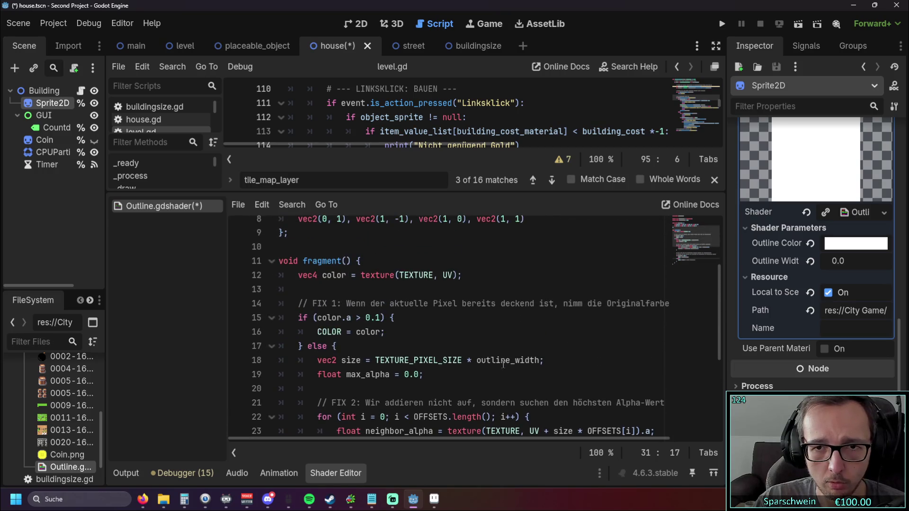
{"action": "left_click", "coordinate": [721, 23]}
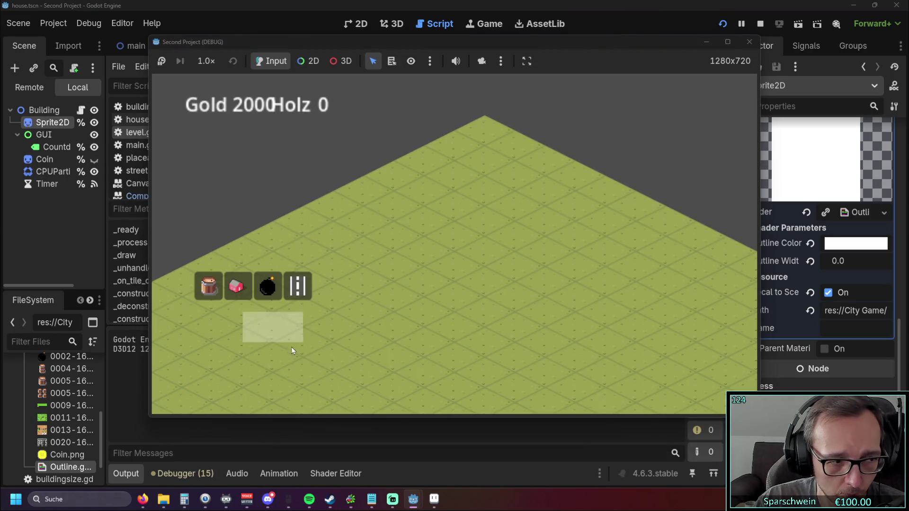
{"action": "left_click", "coordinate": [236, 286]}
{"action": "left_click", "coordinate": [429, 251]}
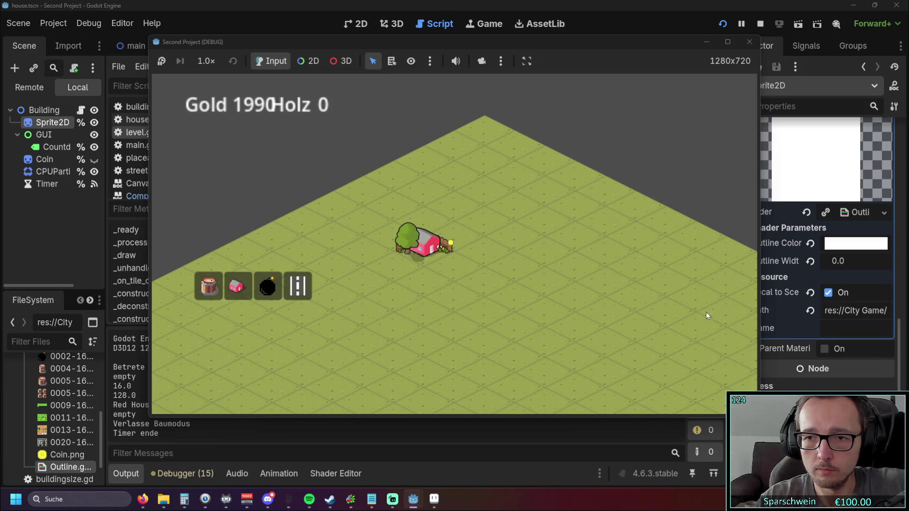
{"action": "left_click", "coordinate": [750, 42]}
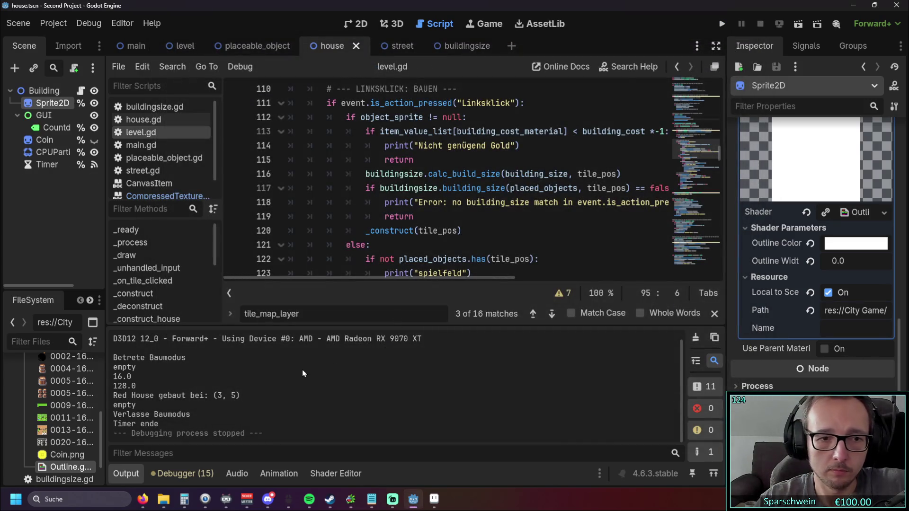
Reopen Outline.gdshader and edit the default outline_width value
{"action": "scroll", "coordinate": [805, 371], "scroll_direction": "up", "scroll_amount": 3}
{"action": "scroll", "coordinate": [804, 374], "scroll_direction": "up", "scroll_amount": 2}
{"action": "scroll", "coordinate": [805, 371], "scroll_direction": "down", "scroll_amount": 5}
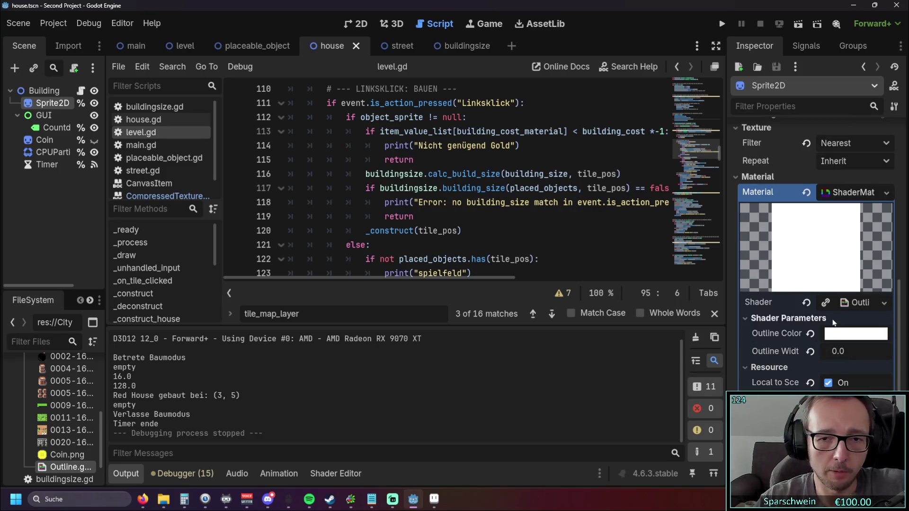
{"action": "scroll", "coordinate": [830, 326], "scroll_direction": "down", "scroll_amount": 2}
{"action": "left_click", "coordinate": [326, 474]}
{"action": "scroll", "coordinate": [397, 354], "scroll_direction": "down", "scroll_amount": 5}
{"action": "scroll", "coordinate": [448, 348], "scroll_direction": "up", "scroll_amount": 1}
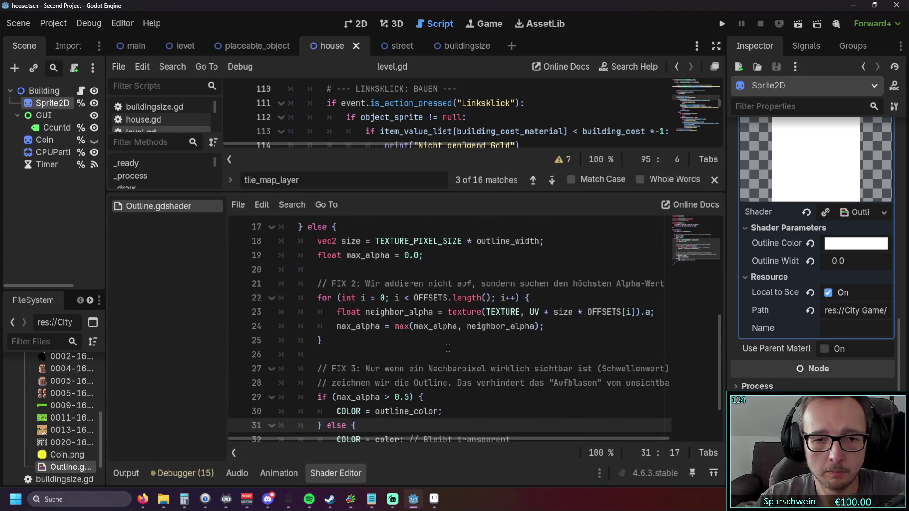
{"action": "scroll", "coordinate": [440, 367], "scroll_direction": "down", "scroll_amount": 1}
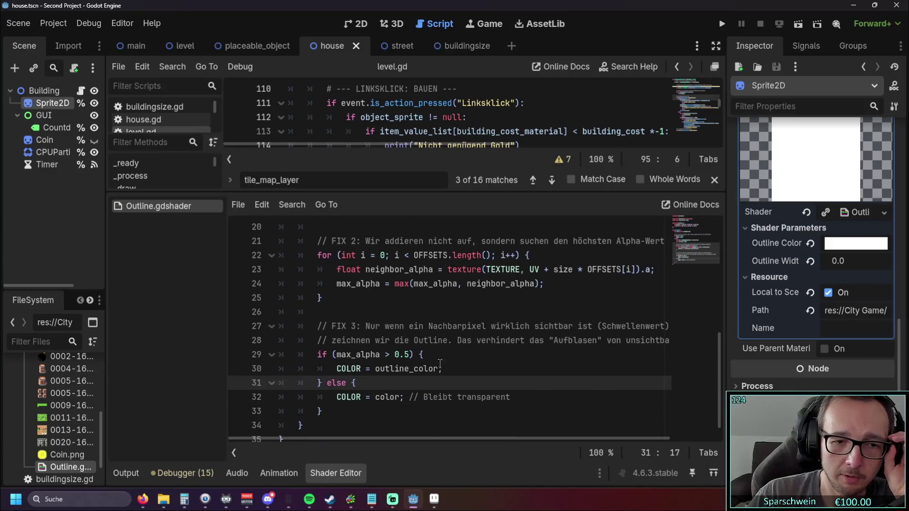
{"action": "left_click_drag", "start_coordinate": [425, 354], "coordinate": [297, 354]}
{"action": "left_click", "coordinate": [469, 327]}
{"action": "scroll", "coordinate": [468, 327], "scroll_direction": "up", "scroll_amount": 1}
{"action": "scroll", "coordinate": [468, 327], "scroll_direction": "up", "scroll_amount": 2}
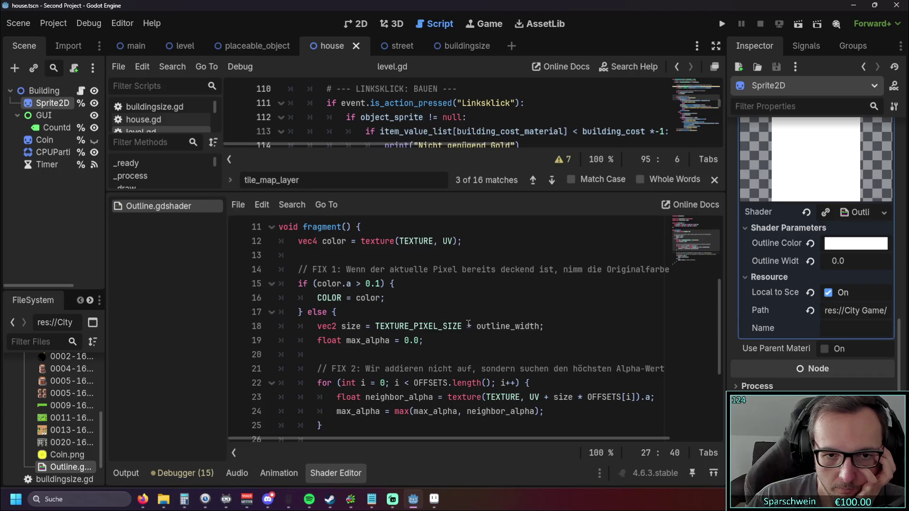
{"action": "scroll", "coordinate": [468, 325], "scroll_direction": "up", "scroll_amount": 4}
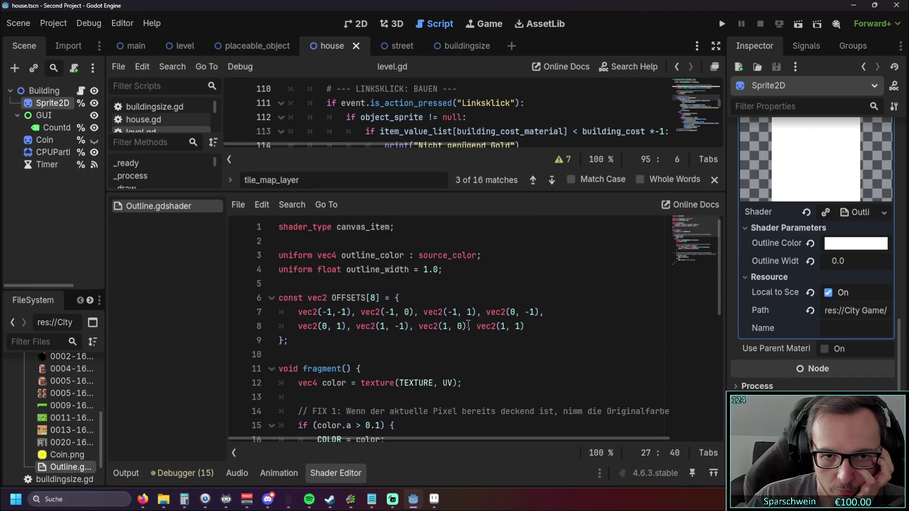
{"action": "scroll", "coordinate": [468, 325], "scroll_direction": "down", "scroll_amount": 5}
{"action": "scroll", "coordinate": [426, 280], "scroll_direction": "up", "scroll_amount": 5}
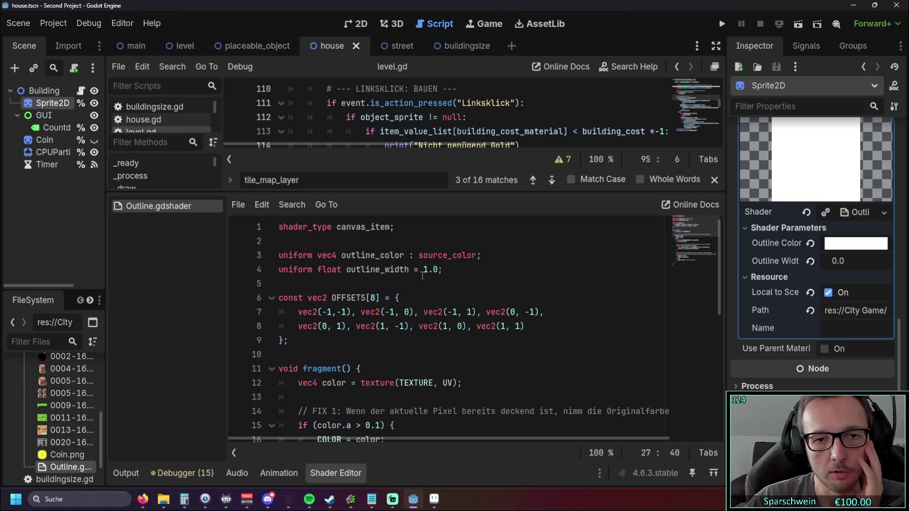
{"action": "double_click", "coordinate": [425, 270]}
{"action": "type", "text": "2"}
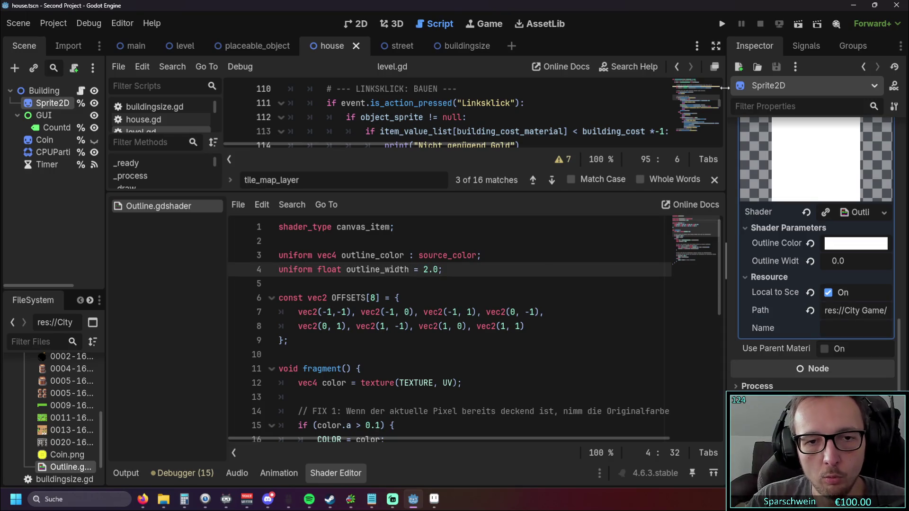
Test-run the game, place a red house, and stop it
{"action": "left_click", "coordinate": [720, 24]}
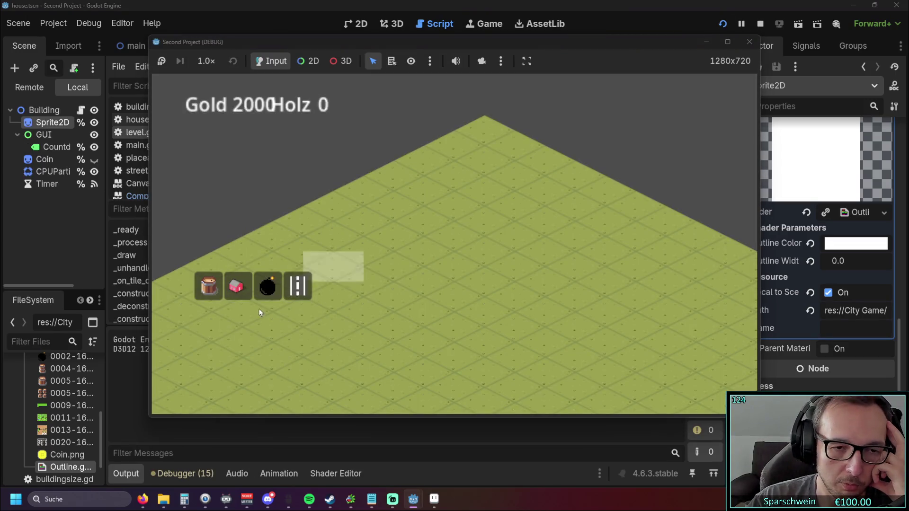
{"action": "left_click", "coordinate": [424, 280]}
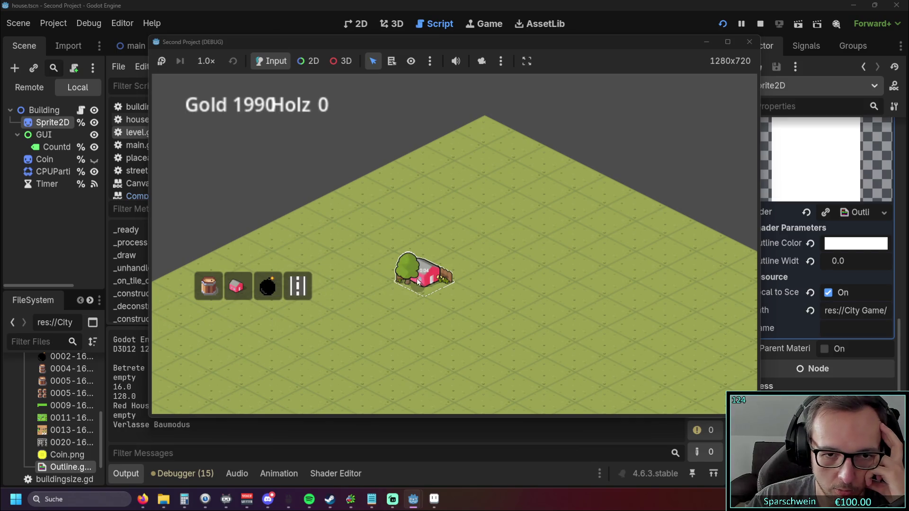
{"action": "left_click", "coordinate": [750, 42]}
Review the shader code and start editing the house sprite's Outline Width in the Inspector
{"action": "left_click", "coordinate": [351, 473]}
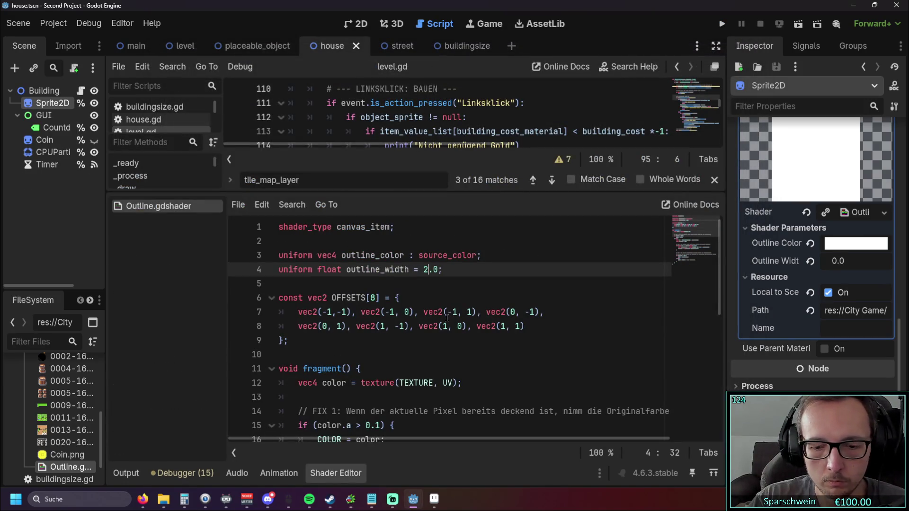
{"action": "type", "text": "1"}
{"action": "left_click", "coordinate": [524, 326]}
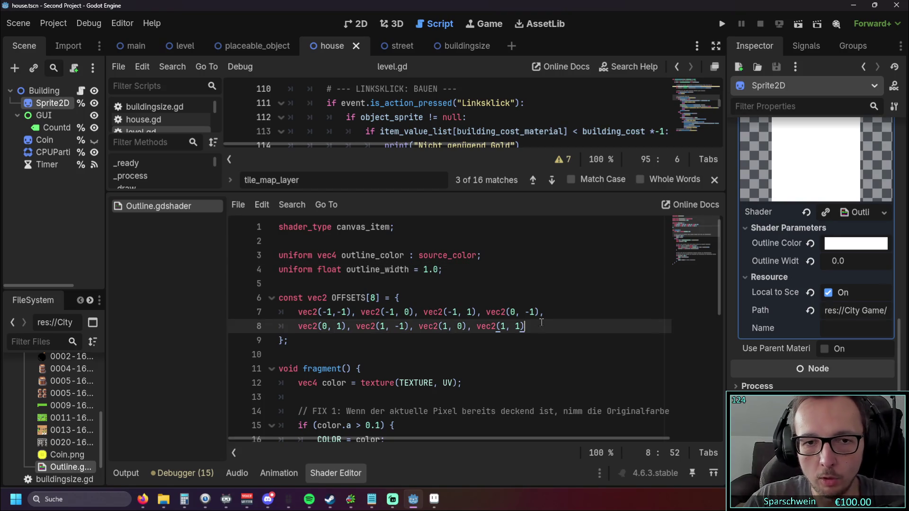
{"action": "scroll", "coordinate": [531, 291], "scroll_direction": "down", "scroll_amount": 4}
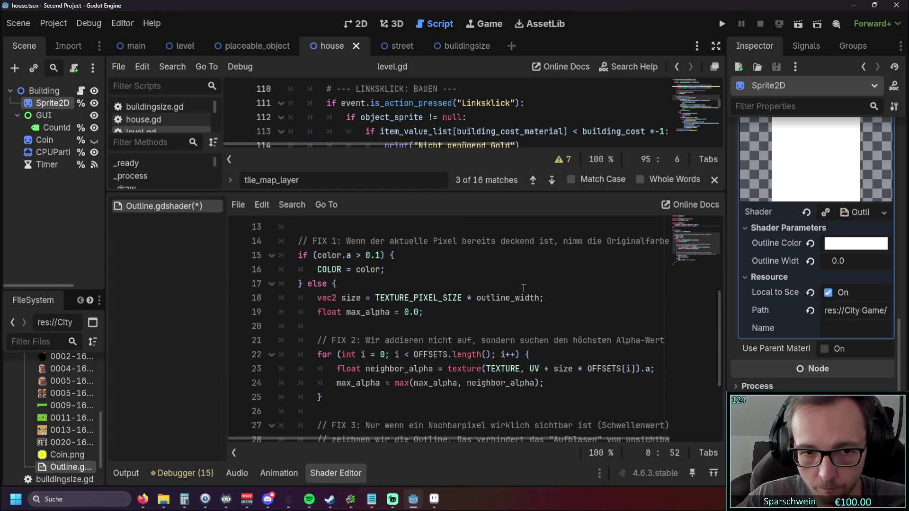
{"action": "scroll", "coordinate": [518, 284], "scroll_direction": "down", "scroll_amount": 2}
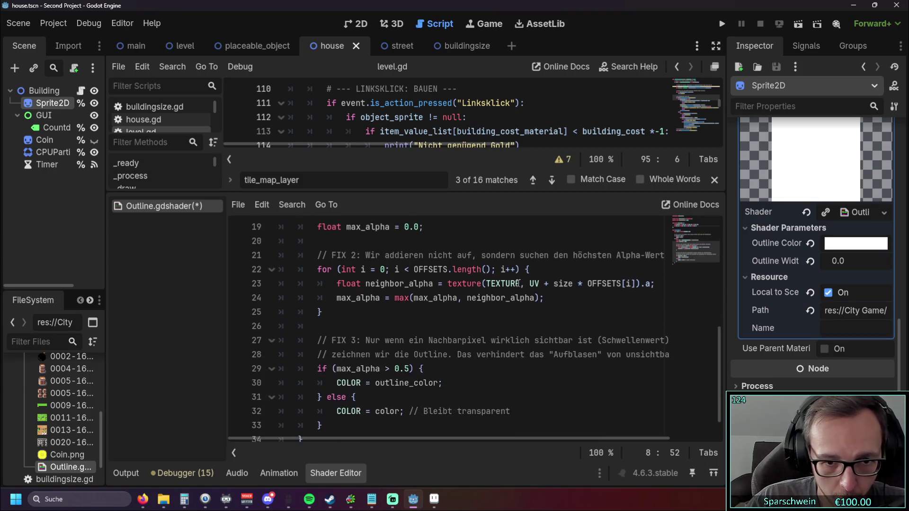
{"action": "scroll", "coordinate": [518, 283], "scroll_direction": "down", "scroll_amount": 1}
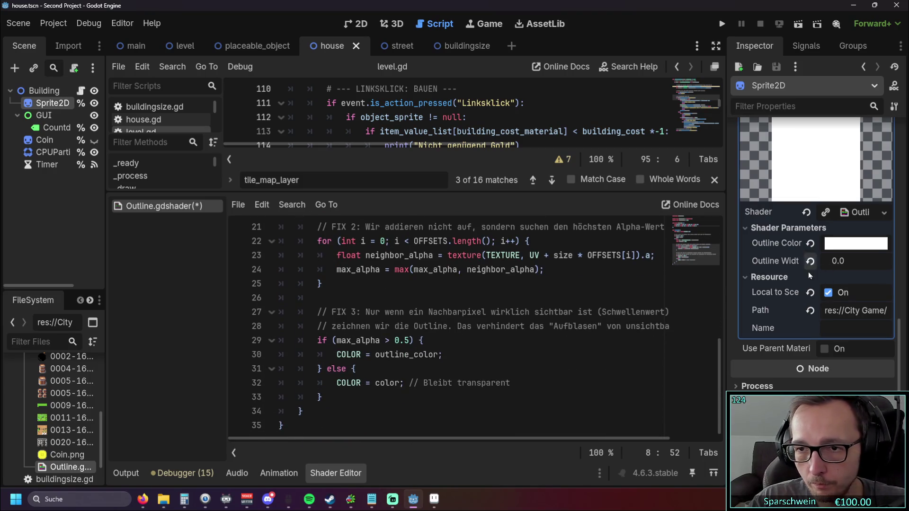
{"action": "left_click", "coordinate": [841, 263]}
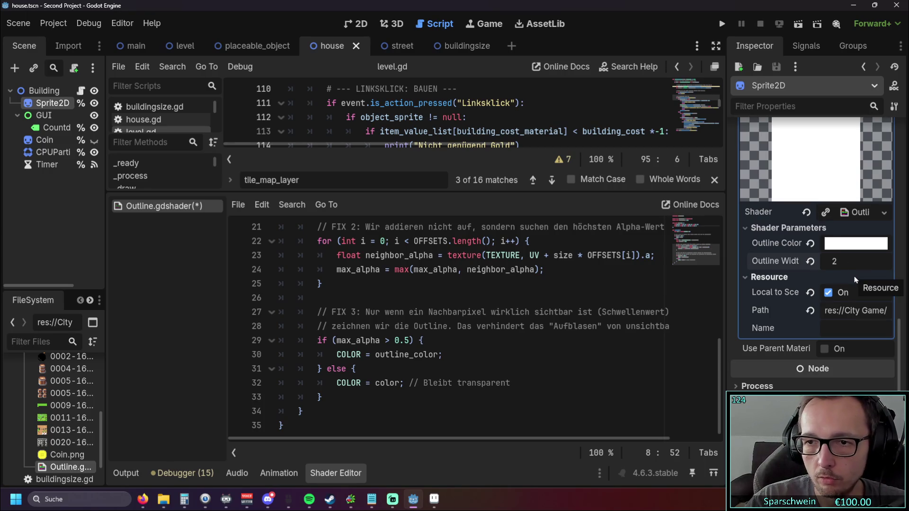
Confirm Outline Width 2, then test-run the game with a placed red house and stop
{"action": "key", "text": "Return"}
{"action": "left_click", "coordinate": [726, 23]}
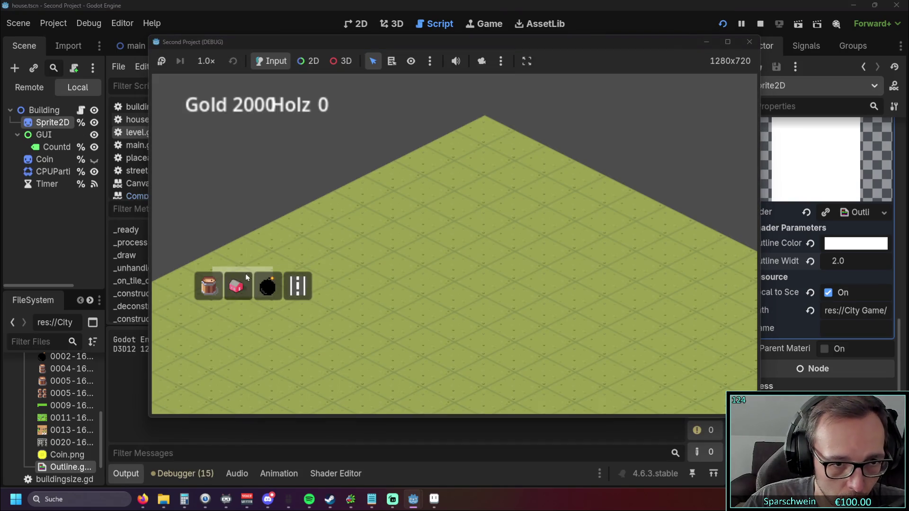
{"action": "left_click", "coordinate": [237, 286]}
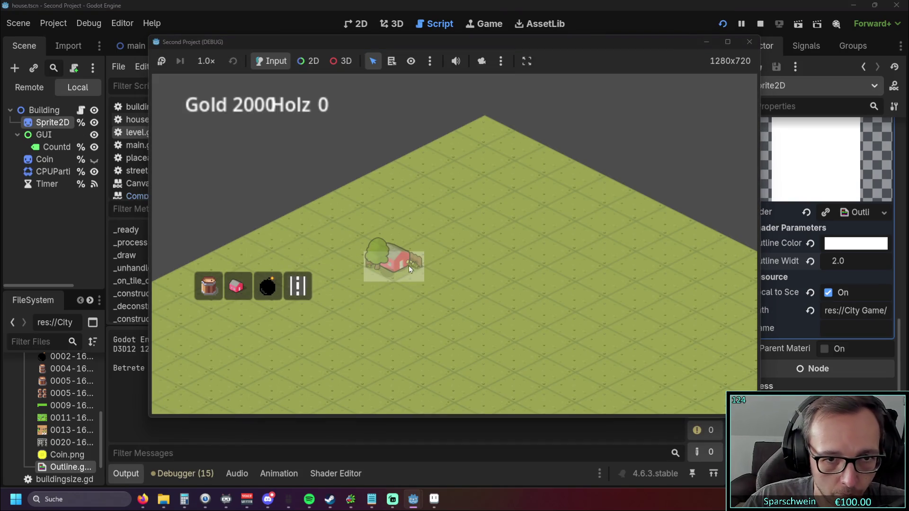
{"action": "left_click", "coordinate": [400, 265]}
{"action": "right_click", "coordinate": [367, 301]}
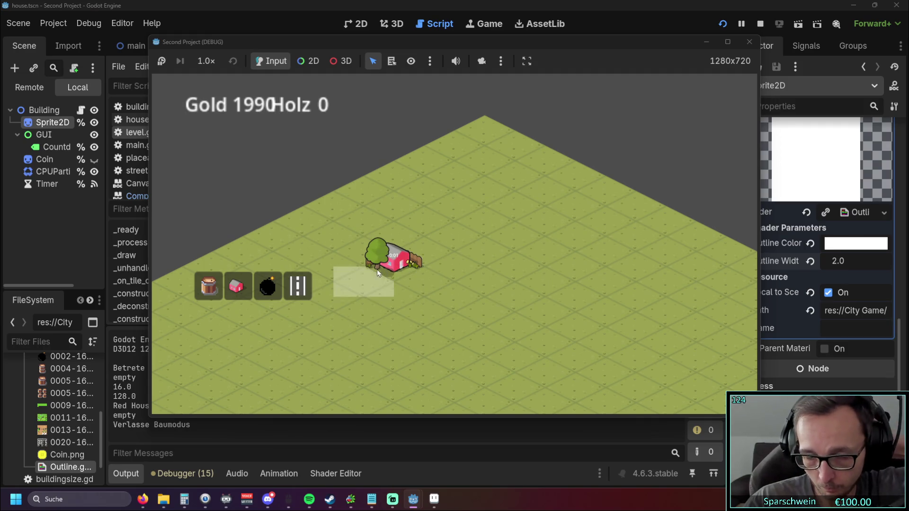
{"action": "left_click", "coordinate": [749, 41]}
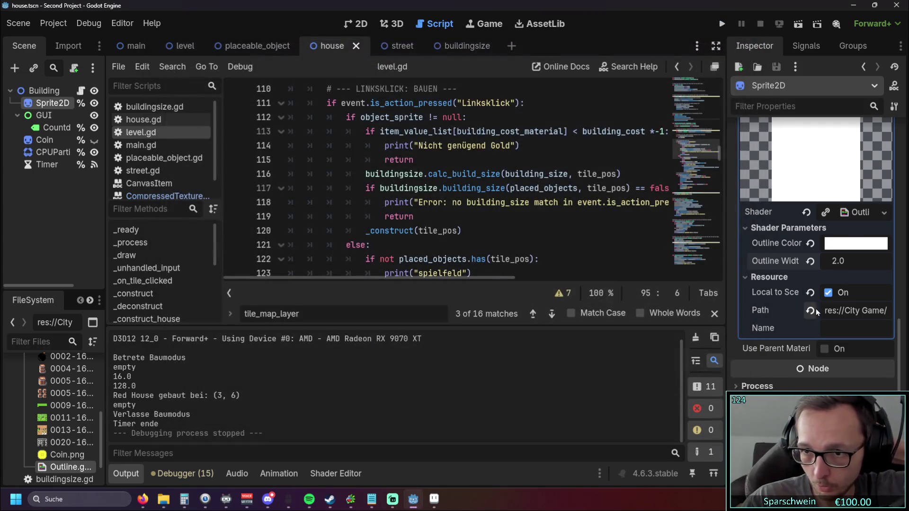
Reset the sprite's Outline Width to 0 and switch to the level scene
{"action": "left_click", "coordinate": [842, 261]}
{"action": "type", "text": "0"}
{"action": "key", "text": "Return"}
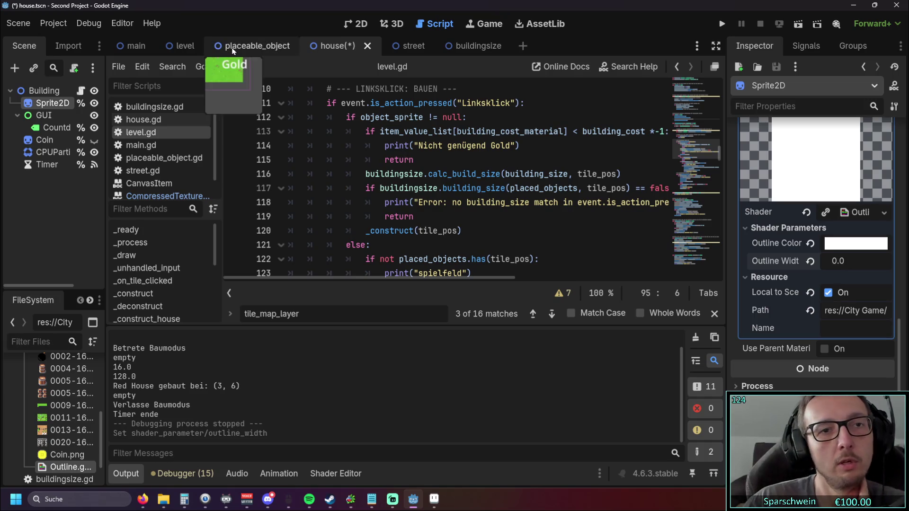
{"action": "left_click", "coordinate": [179, 48]}
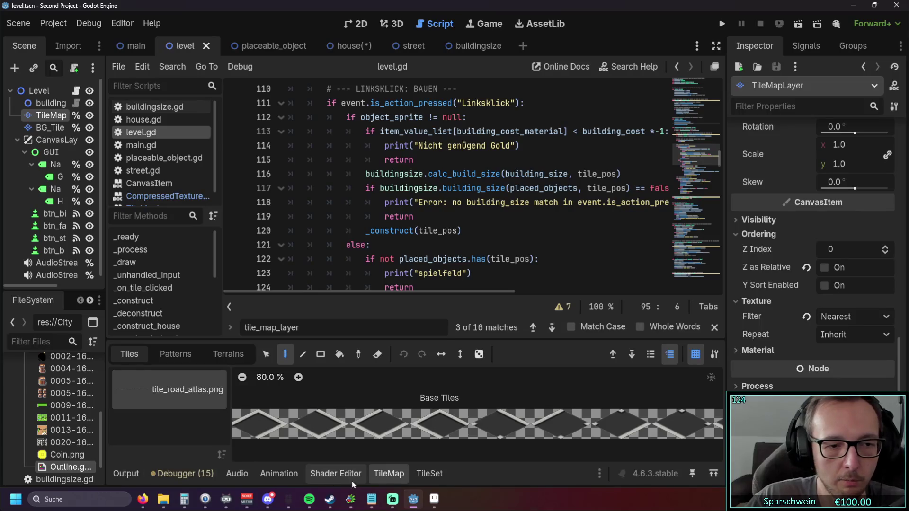
Collapse the TileMap panel and jump to color_outline_with_shader_effect in level.gd
{"action": "left_click", "coordinate": [386, 475]}
{"action": "scroll", "coordinate": [466, 296], "scroll_direction": "down", "scroll_amount": 1}
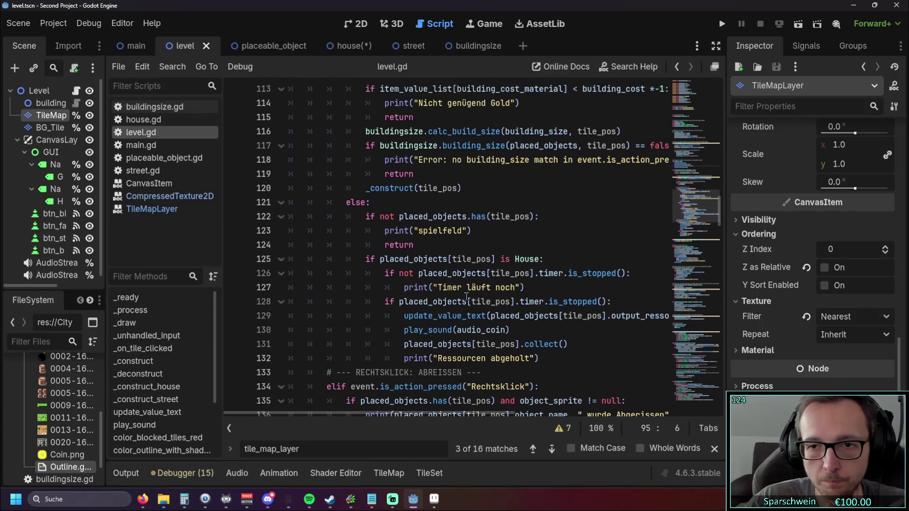
{"action": "scroll", "coordinate": [466, 296], "scroll_direction": "down", "scroll_amount": 3}
{"action": "mouse_move", "coordinate": [721, 221]}
{"action": "left_mouse_down"}
{"action": "mouse_move", "coordinate": [722, 205]}
{"action": "mouse_move", "coordinate": [720, 302]}
{"action": "left_mouse_up"}
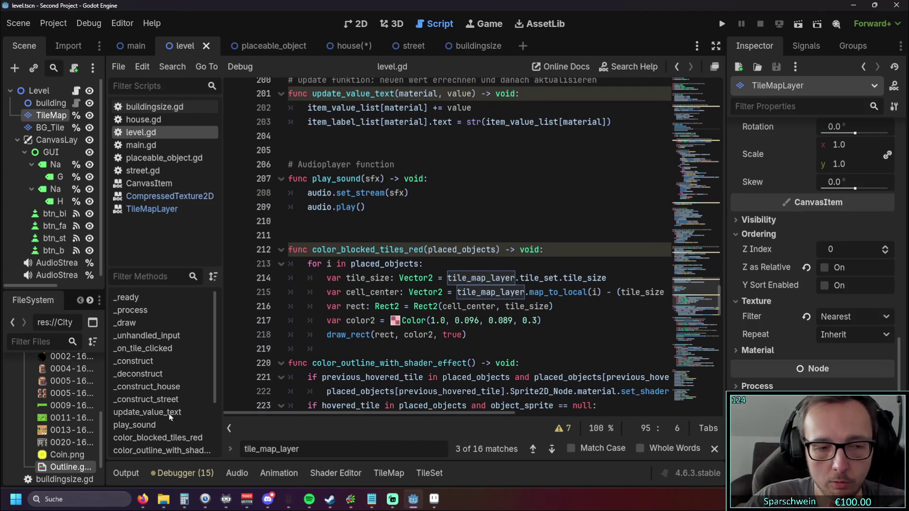
{"action": "scroll", "coordinate": [191, 415], "scroll_direction": "down", "scroll_amount": 2}
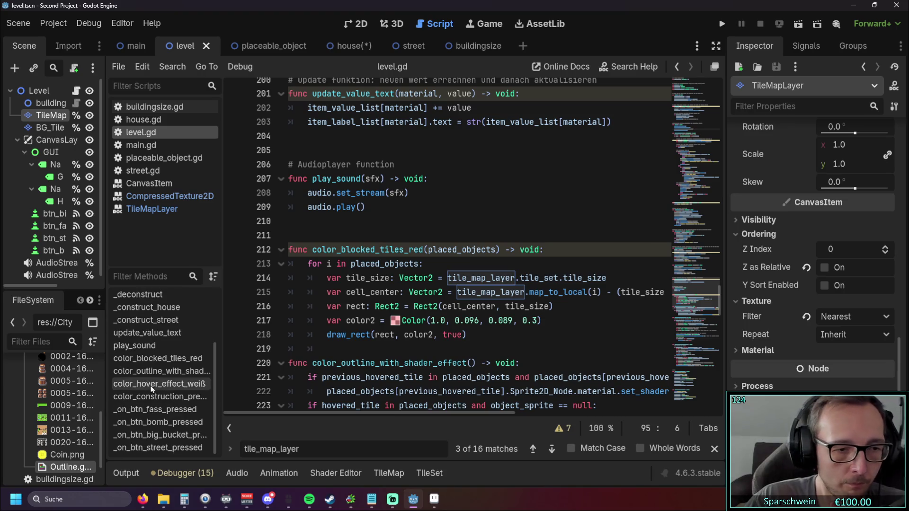
{"action": "left_click", "coordinate": [181, 371]}
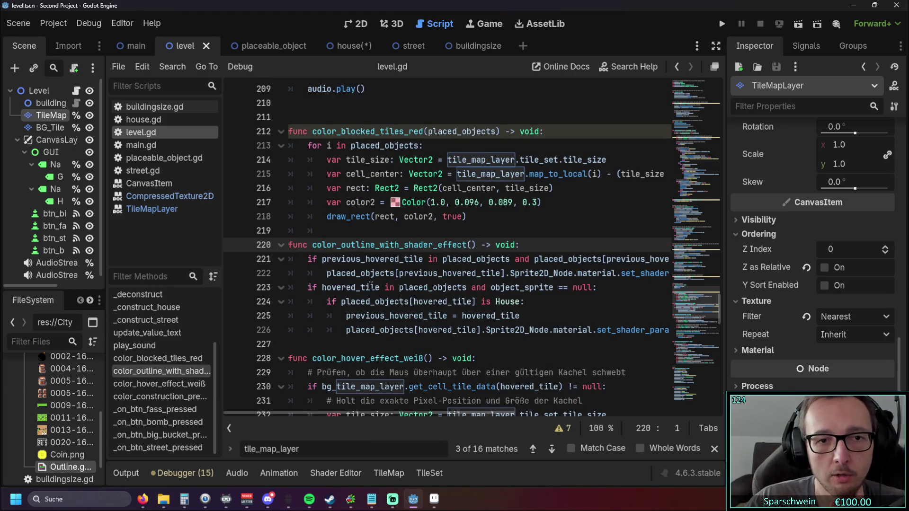
{"action": "scroll", "coordinate": [370, 286], "scroll_direction": "down", "scroll_amount": 1}
{"action": "scroll", "coordinate": [497, 406], "scroll_direction": "right", "scroll_amount": 5}
{"action": "scroll", "coordinate": [497, 405], "scroll_direction": "left", "scroll_amount": 3}
Change the hover outline_width on line 226 to 2.0 and run the game
{"action": "left_click", "coordinate": [576, 288]}
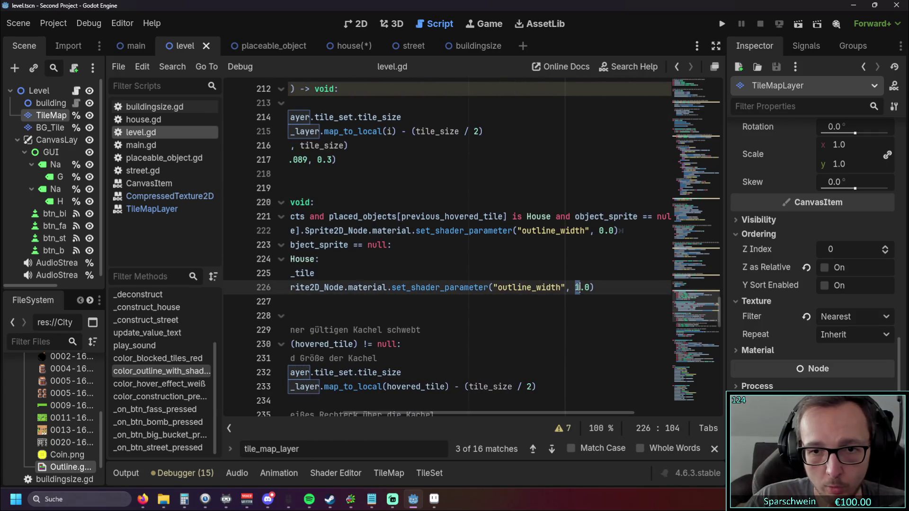
{"action": "type", "text": "2"}
{"action": "left_click", "coordinate": [526, 259]}
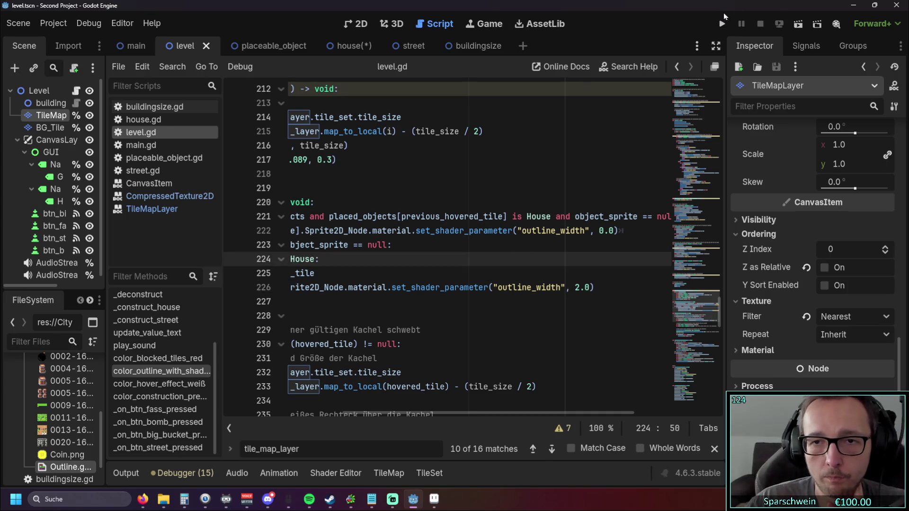
{"action": "left_click", "coordinate": [721, 24]}
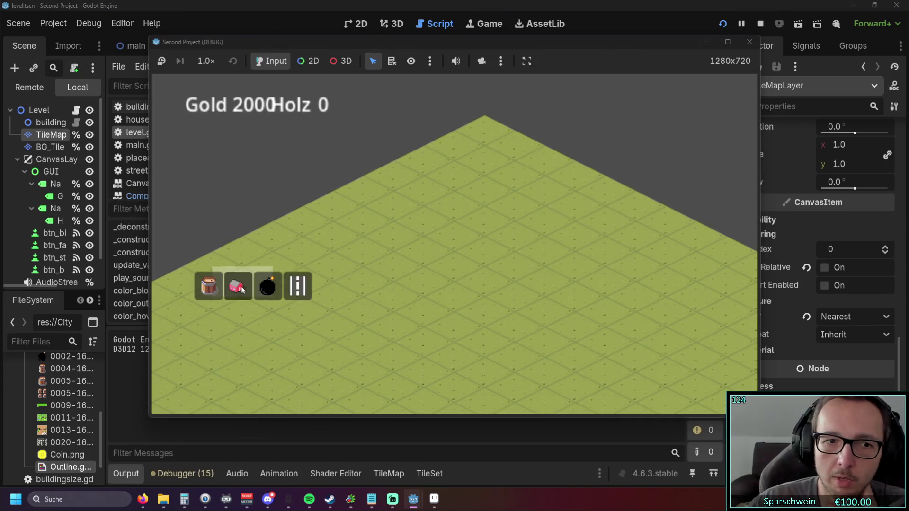
Place a red house, check its white hover outline, and collect its gold, bringing gold to 1995
{"action": "left_click", "coordinate": [424, 257]}
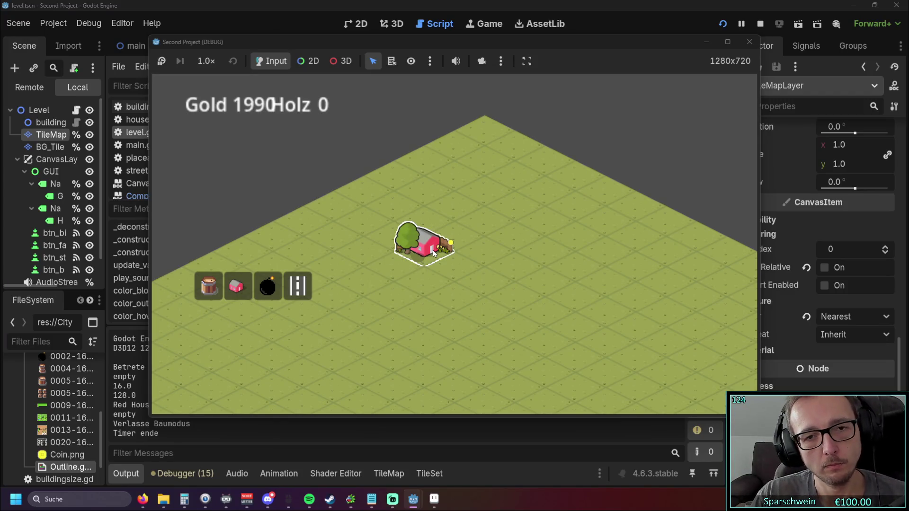
{"action": "left_click", "coordinate": [431, 251]}
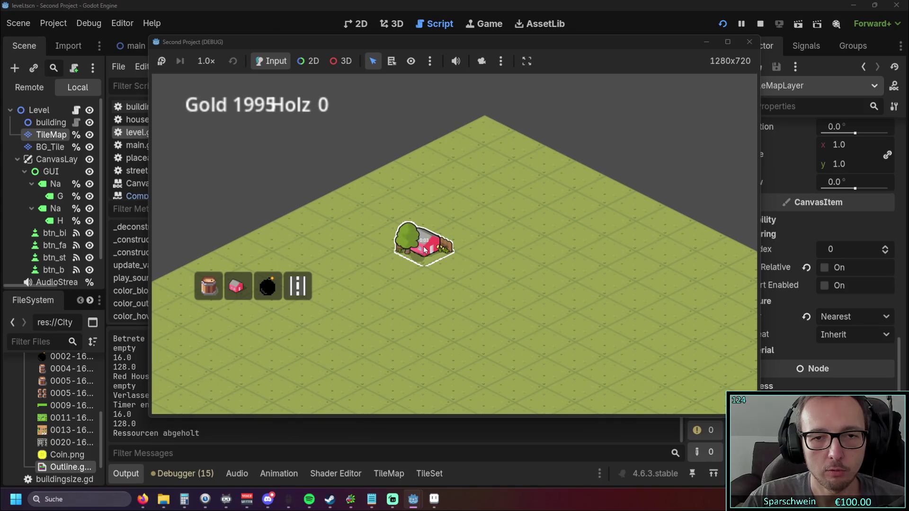
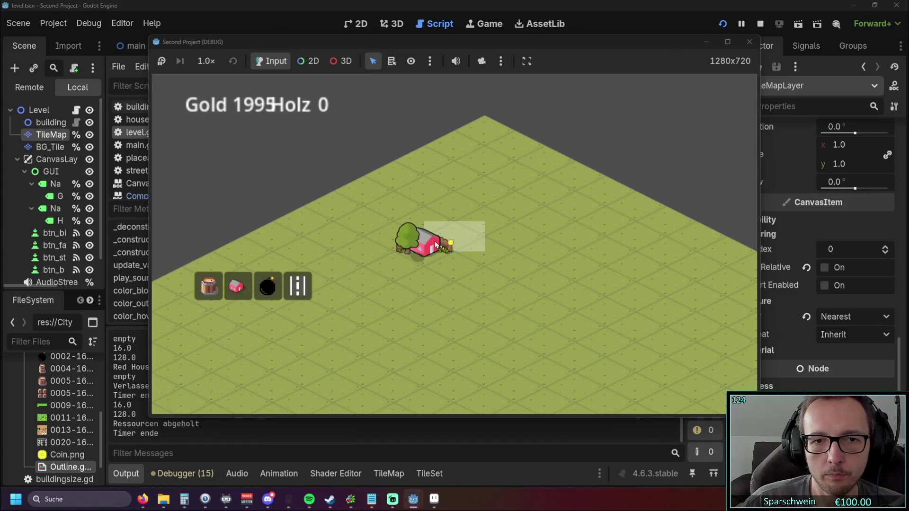
Stop the running game test and switch to Aseprite showing red_house_1x1.png
{"action": "left_click", "coordinate": [752, 44]}
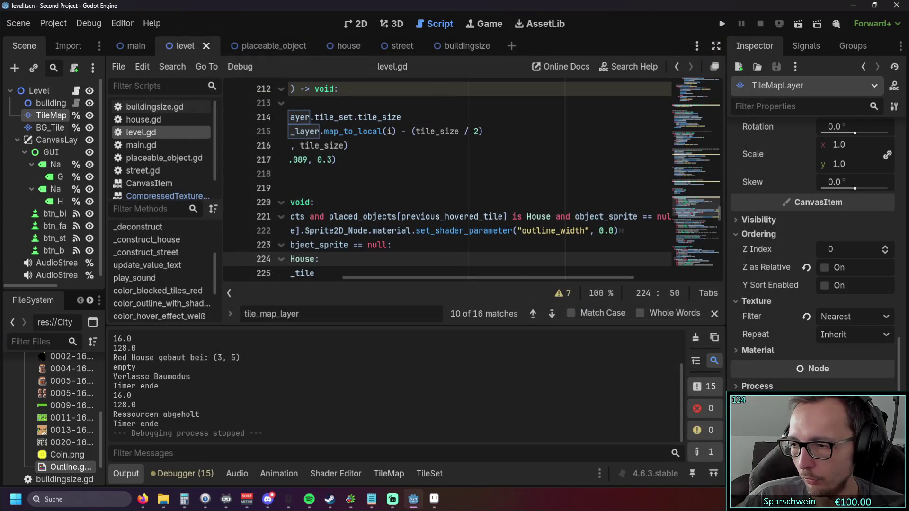
{"action": "key", "text": "alt+Tab"}
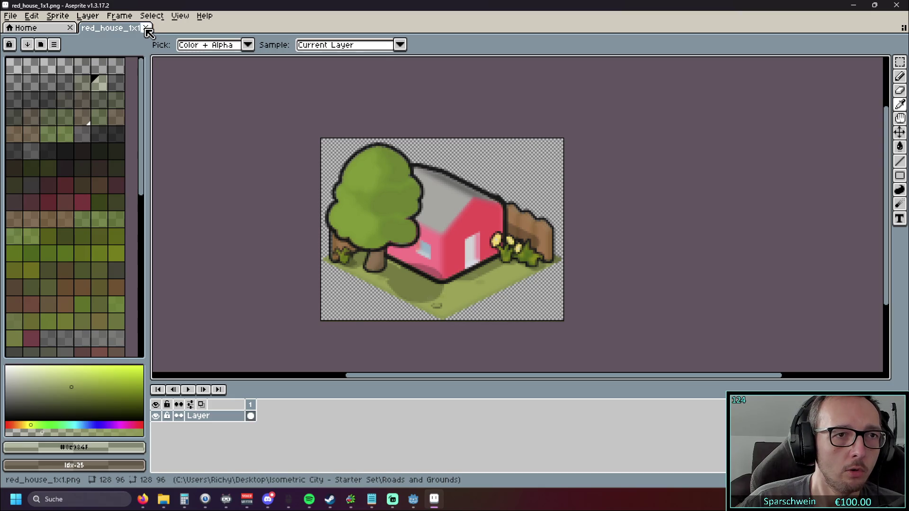
Close the red house sprite and open tile_ground_grass.png from the Roads and Grounds folder
{"action": "left_click", "coordinate": [146, 29]}
{"action": "left_click", "coordinate": [37, 17]}
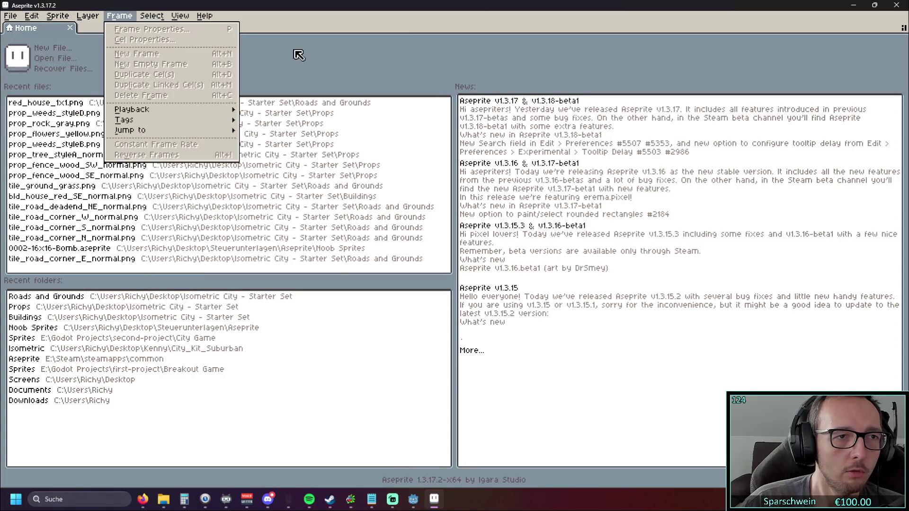
{"action": "left_click", "coordinate": [360, 62]}
{"action": "left_click", "coordinate": [95, 300]}
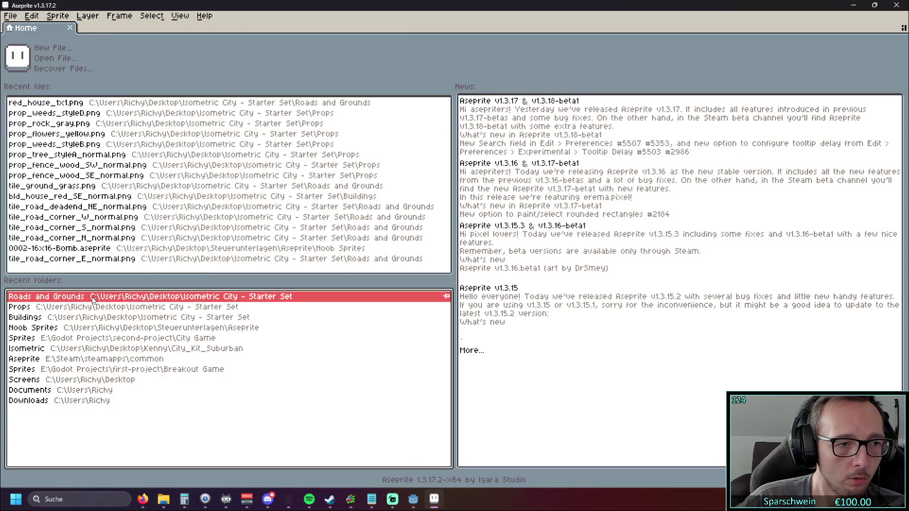
{"action": "scroll", "coordinate": [288, 149], "scroll_direction": "up", "scroll_amount": 5}
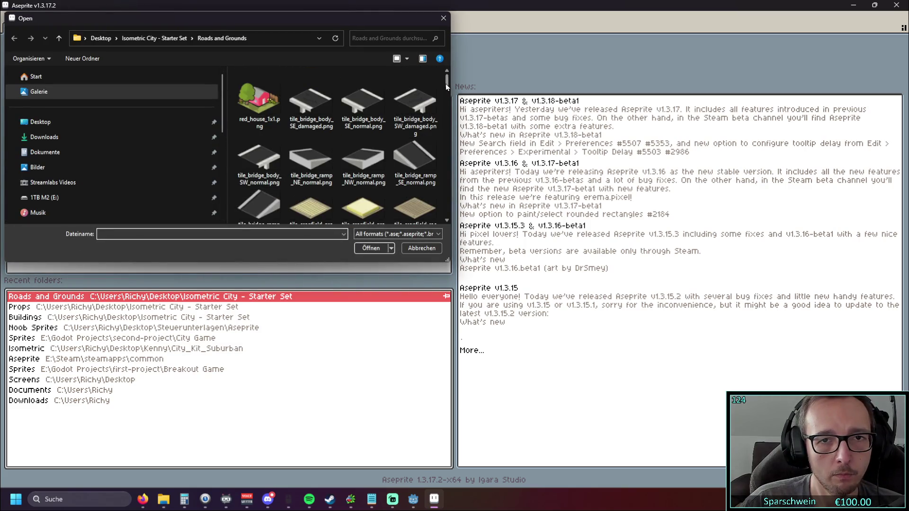
{"action": "left_click_drag", "start_coordinate": [446, 83], "coordinate": [447, 121]}
{"action": "left_click", "coordinate": [259, 142]}
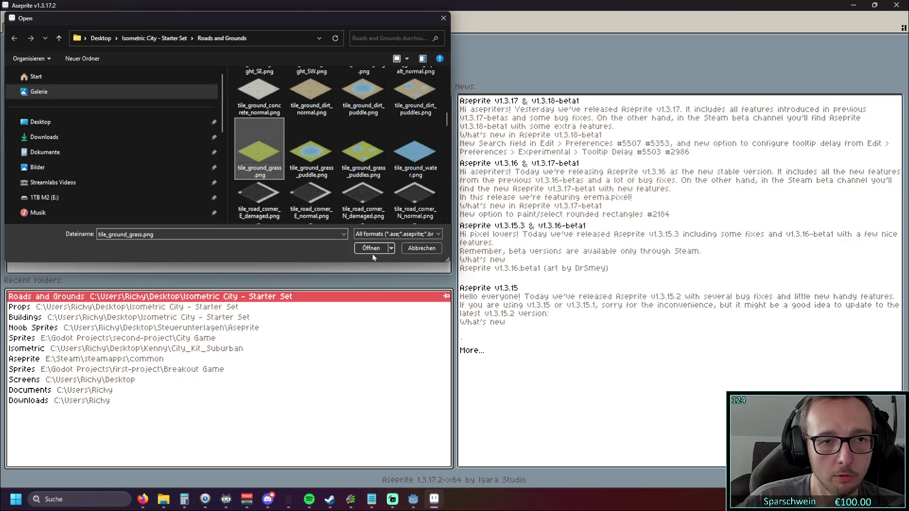
{"action": "left_click", "coordinate": [372, 250]}
Switch from colour picking to drawing and open Sprite > Canvas Size for the grass tile
{"action": "scroll", "coordinate": [589, 218], "scroll_direction": "up", "scroll_amount": 2}
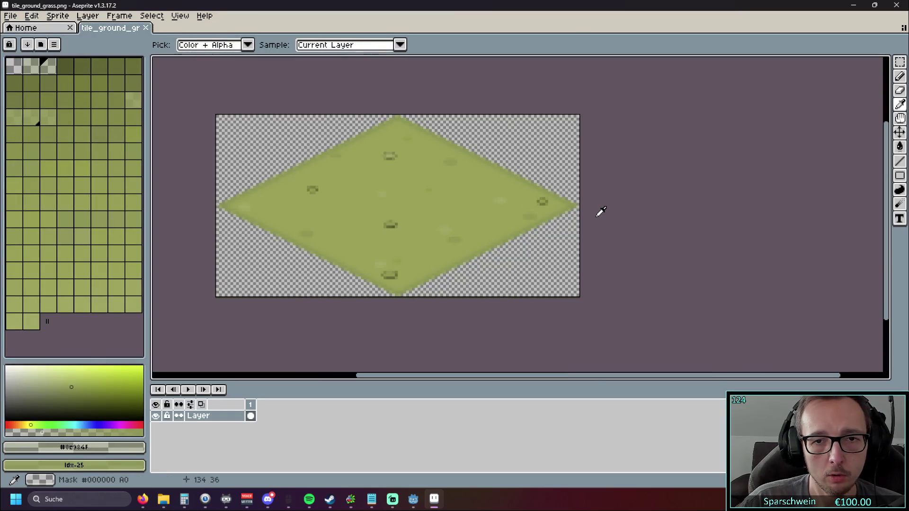
{"action": "scroll", "coordinate": [617, 195], "scroll_direction": "up", "scroll_amount": 5}
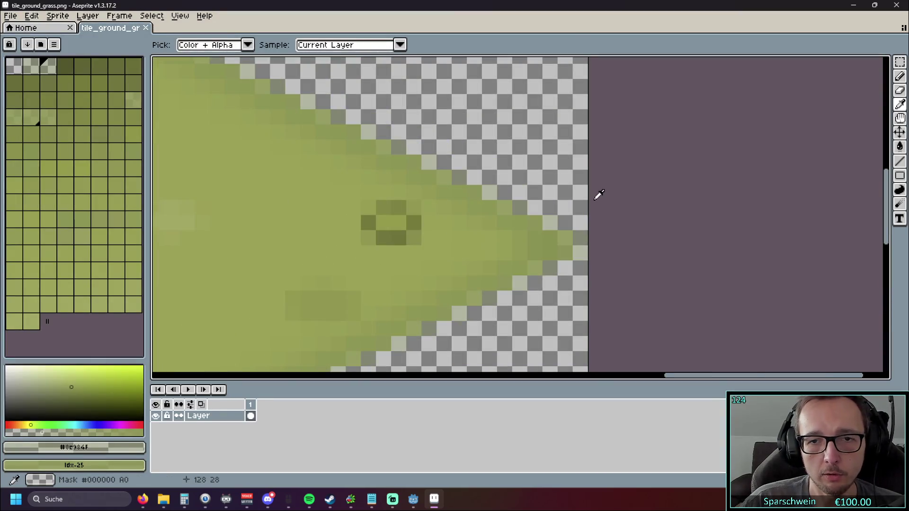
{"action": "scroll", "coordinate": [599, 311], "scroll_direction": "down", "scroll_amount": 2}
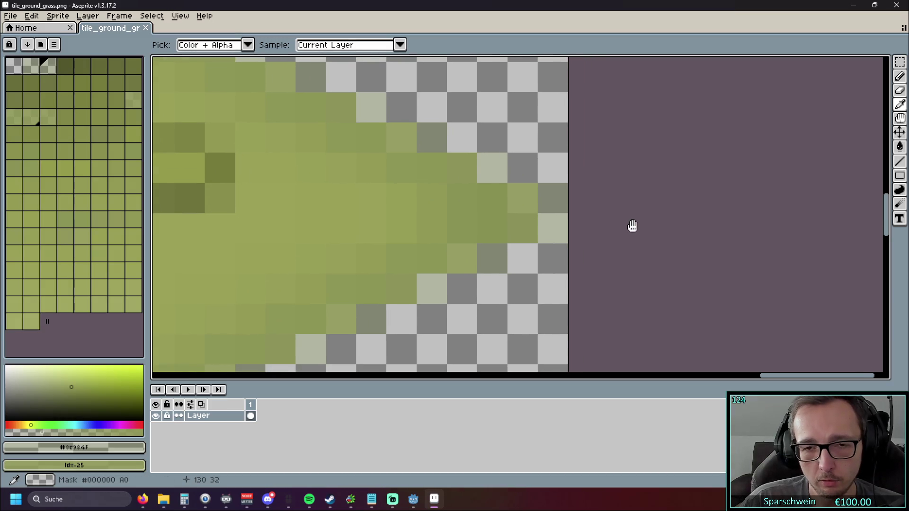
{"action": "left_click", "coordinate": [900, 76]}
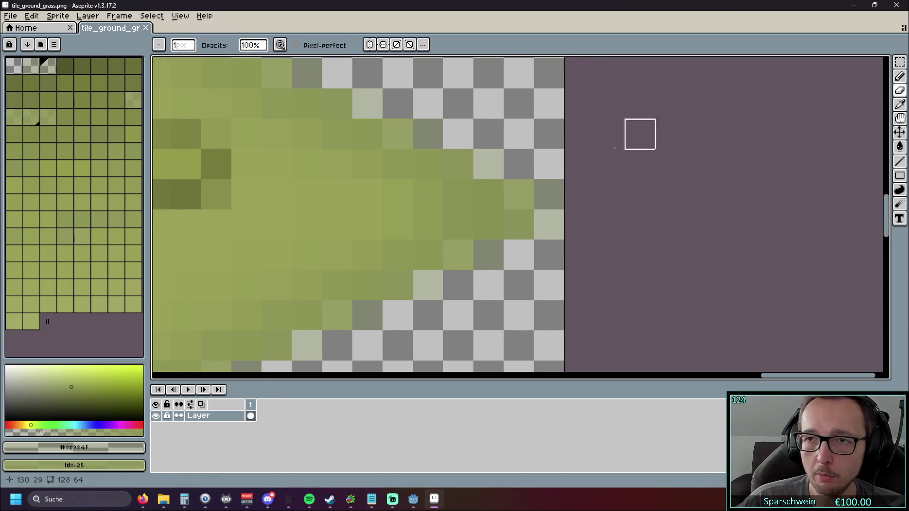
{"action": "scroll", "coordinate": [601, 166], "scroll_direction": "down", "scroll_amount": 12}
{"action": "scroll", "coordinate": [592, 175], "scroll_direction": "up", "scroll_amount": 4}
{"action": "scroll", "coordinate": [616, 151], "scroll_direction": "left", "scroll_amount": 5}
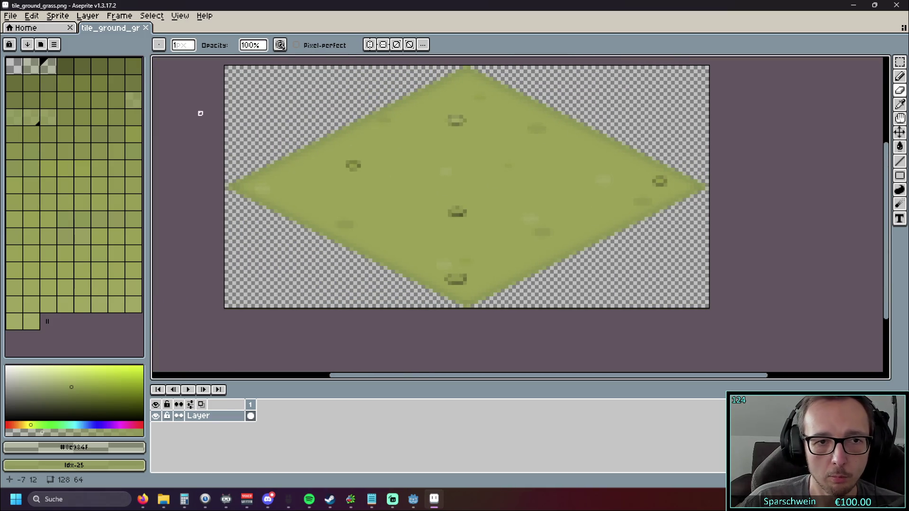
{"action": "scroll", "coordinate": [196, 113], "scroll_direction": "left", "scroll_amount": 2}
{"action": "left_click", "coordinate": [87, 15]}
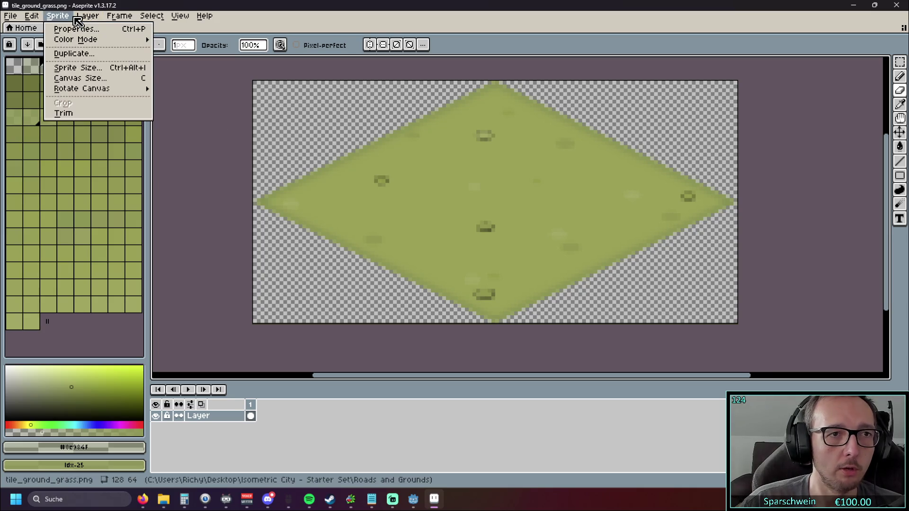
{"action": "mouse_move", "coordinate": [59, 19]}
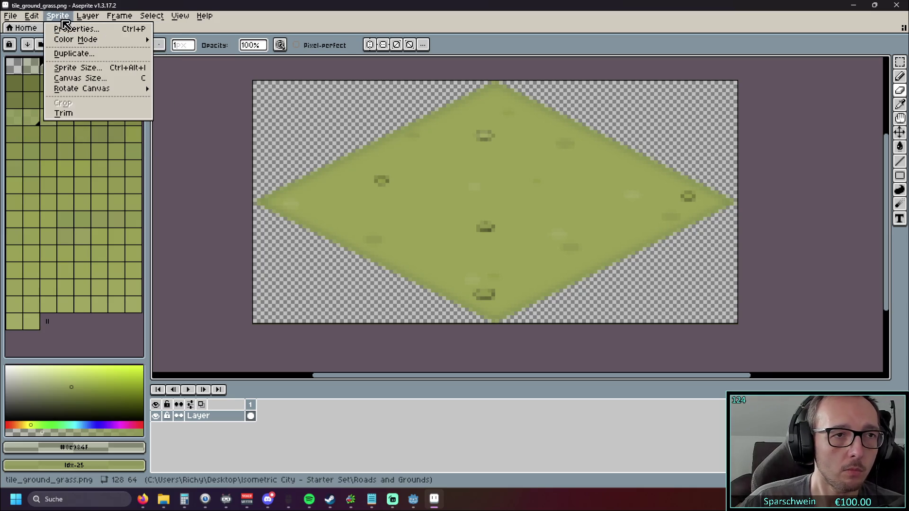
{"action": "left_click", "coordinate": [88, 81]}
Enter a canvas width of 132 and height of 256 px in Canvas Size
{"action": "scroll", "coordinate": [655, 101], "scroll_direction": "left", "scroll_amount": 3}
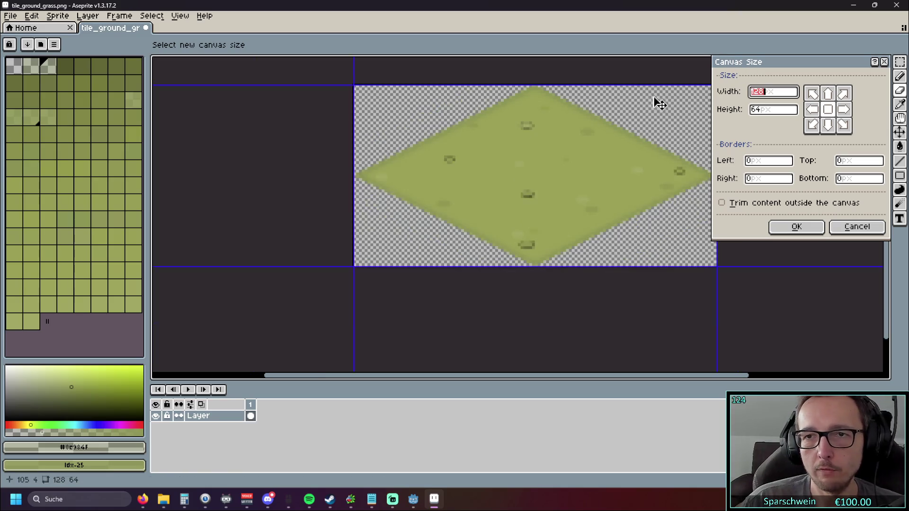
{"action": "scroll", "coordinate": [593, 80], "scroll_direction": "down", "scroll_amount": 1}
{"action": "scroll", "coordinate": [593, 81], "scroll_direction": "right", "scroll_amount": 2}
{"action": "left_click", "coordinate": [771, 92]}
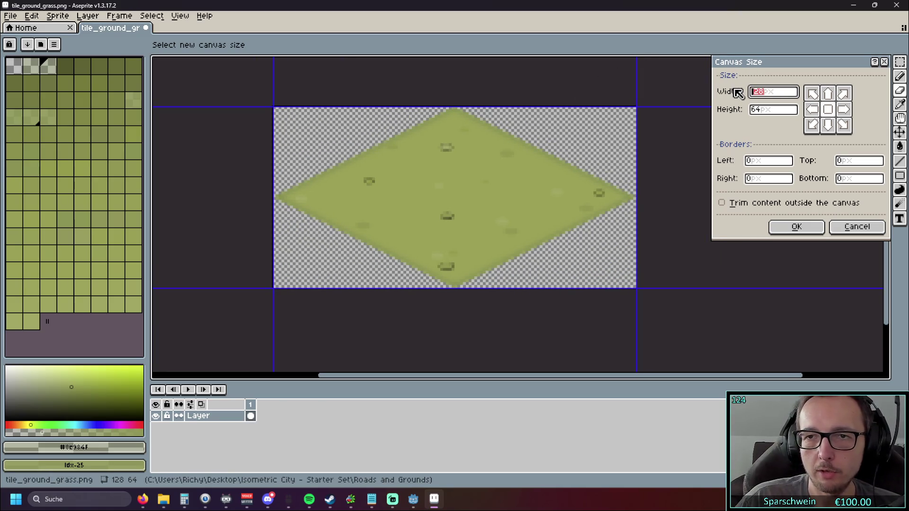
{"action": "type", "text": "132"}
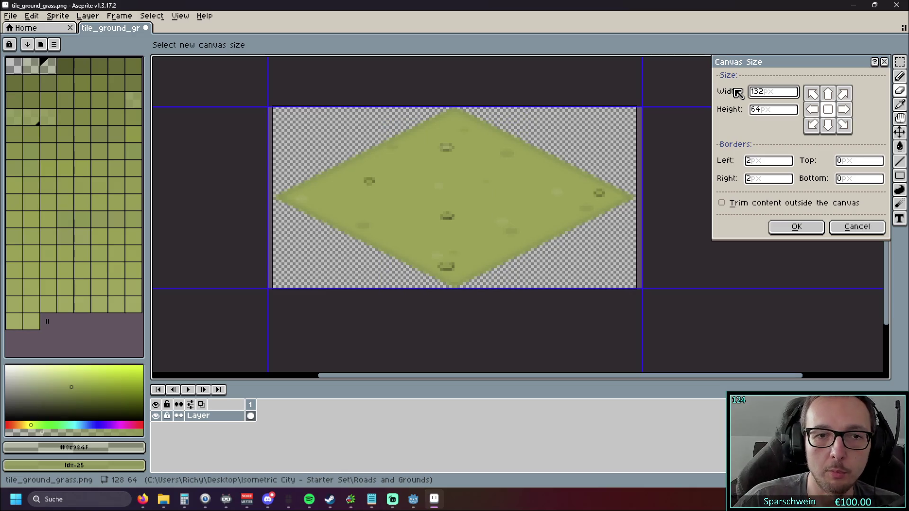
{"action": "left_click", "coordinate": [775, 111]}
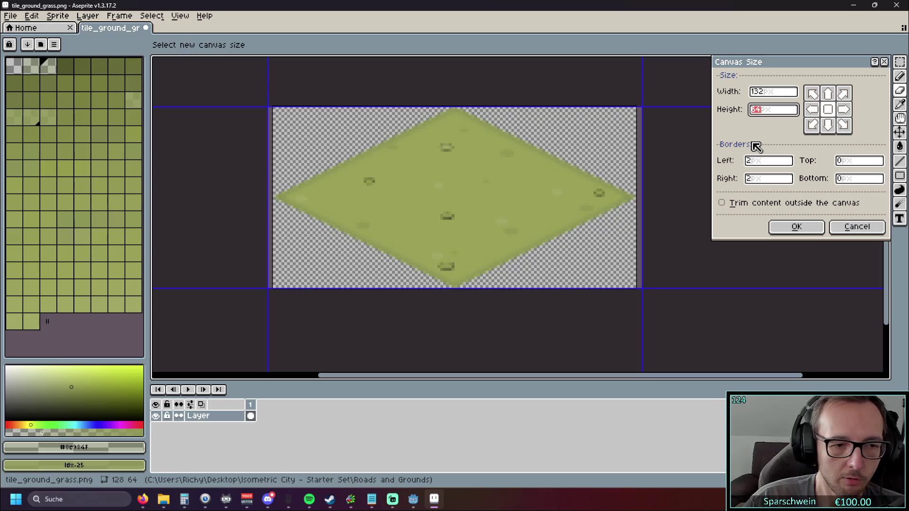
{"action": "type", "text": "256"}
{"action": "scroll", "coordinate": [686, 146], "scroll_direction": "down", "scroll_amount": 4}
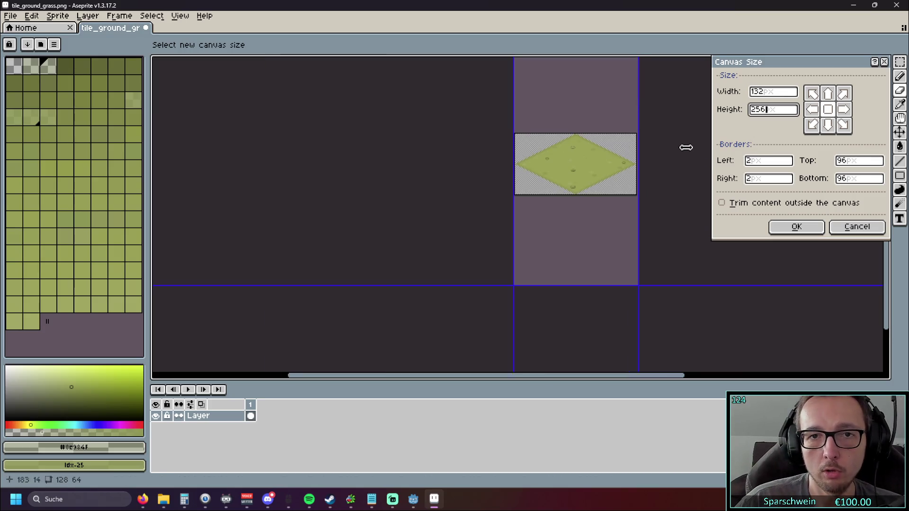
{"action": "left_click_drag", "start_coordinate": [656, 172], "coordinate": [566, 197]}
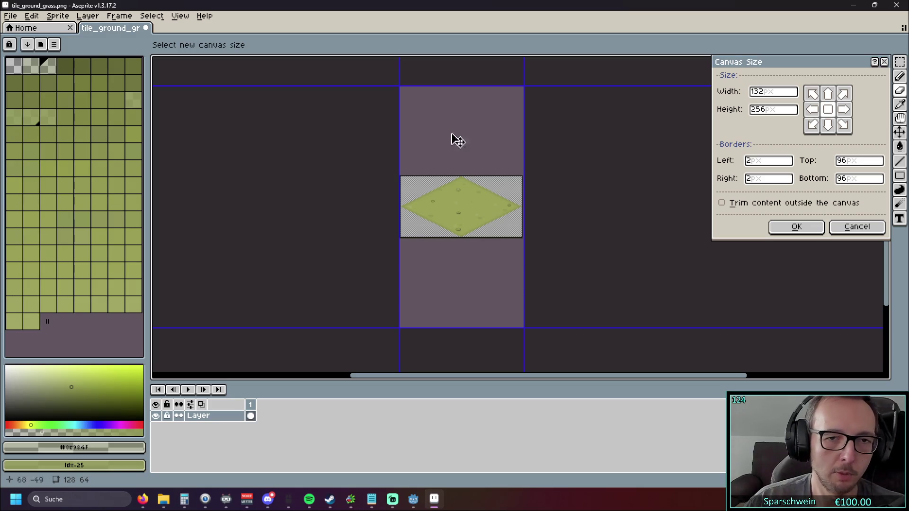
{"action": "scroll", "coordinate": [440, 166], "scroll_direction": "up", "scroll_amount": 4}
{"action": "left_click_drag", "start_coordinate": [241, 202], "coordinate": [217, 183]}
{"action": "scroll", "coordinate": [400, 240], "scroll_direction": "up", "scroll_amount": 1}
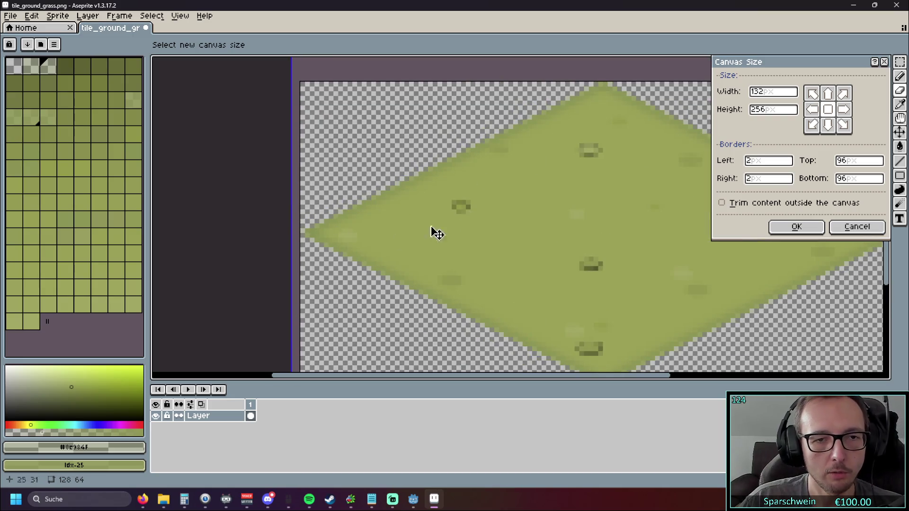
{"action": "scroll", "coordinate": [173, 219], "scroll_direction": "down", "scroll_amount": 1}
{"action": "scroll", "coordinate": [318, 231], "scroll_direction": "down", "scroll_amount": 5}
{"action": "scroll", "coordinate": [370, 228], "scroll_direction": "up", "scroll_amount": 1}
{"action": "left_click_drag", "start_coordinate": [430, 226], "coordinate": [558, 180]}
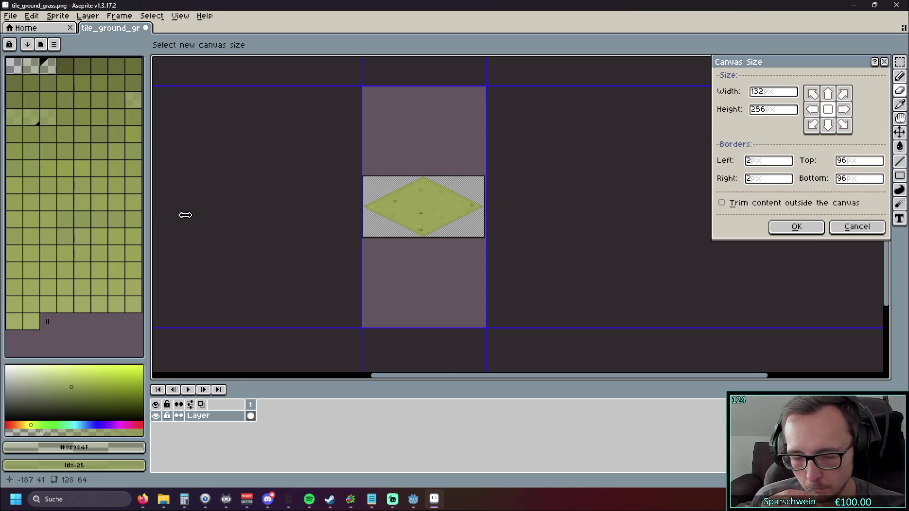
Change the canvas width to 256, apply the 256 × 256 size, and return to Godot
{"action": "left_click", "coordinate": [767, 92]}
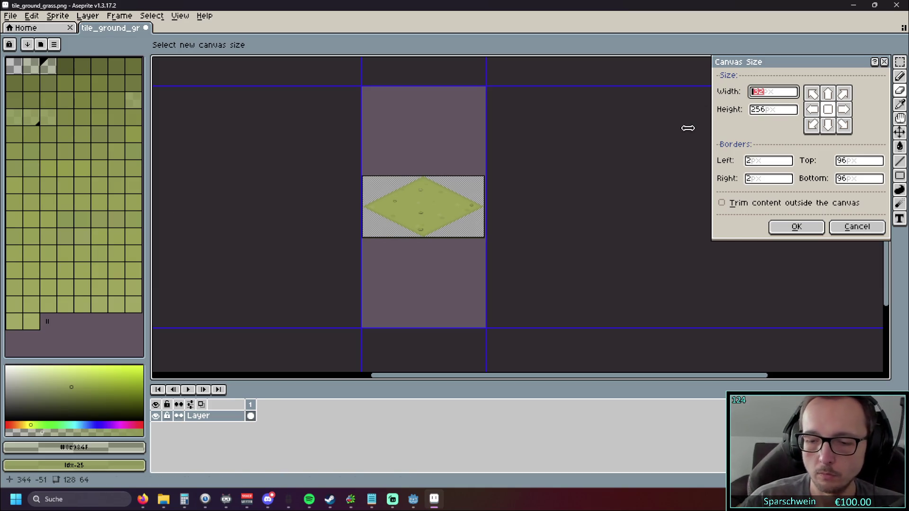
{"action": "type", "text": "256"}
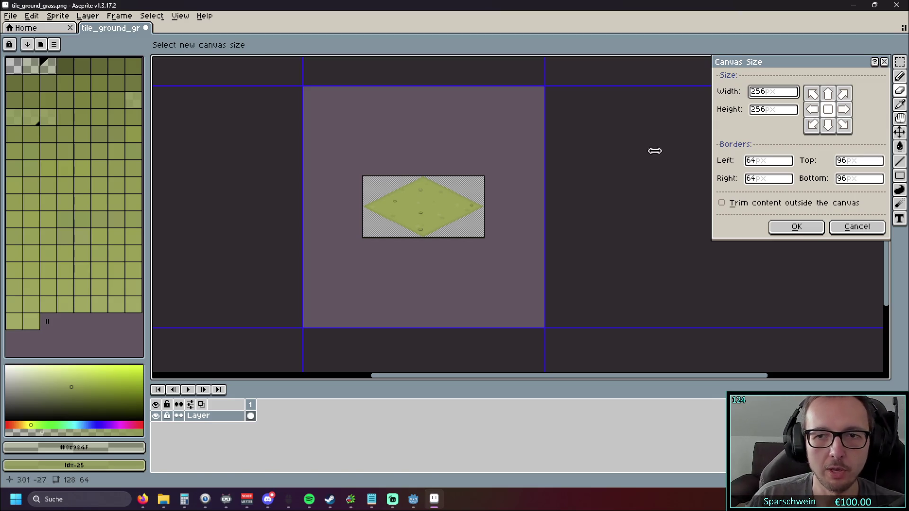
{"action": "key", "text": "Return"}
{"action": "scroll", "coordinate": [611, 231], "scroll_direction": "up", "scroll_amount": 2}
{"action": "scroll", "coordinate": [589, 220], "scroll_direction": "down", "scroll_amount": 2}
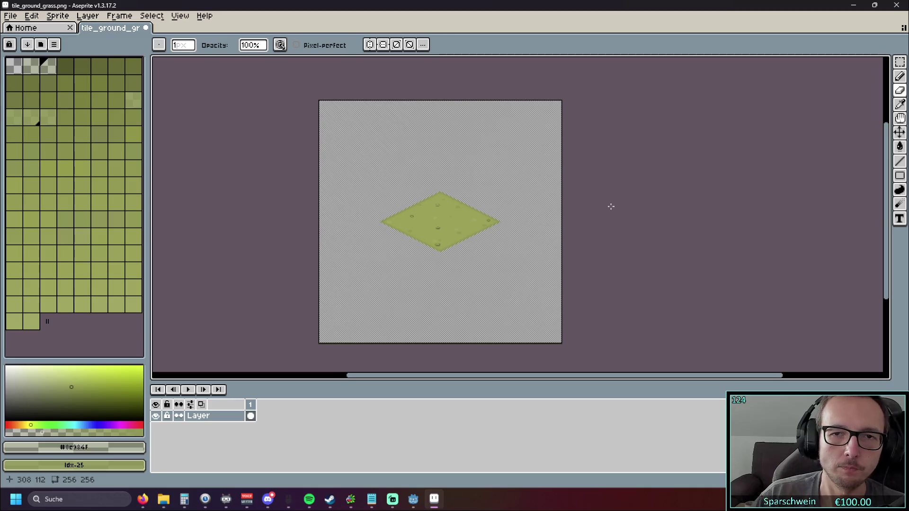
{"action": "left_click", "coordinate": [854, 5]}
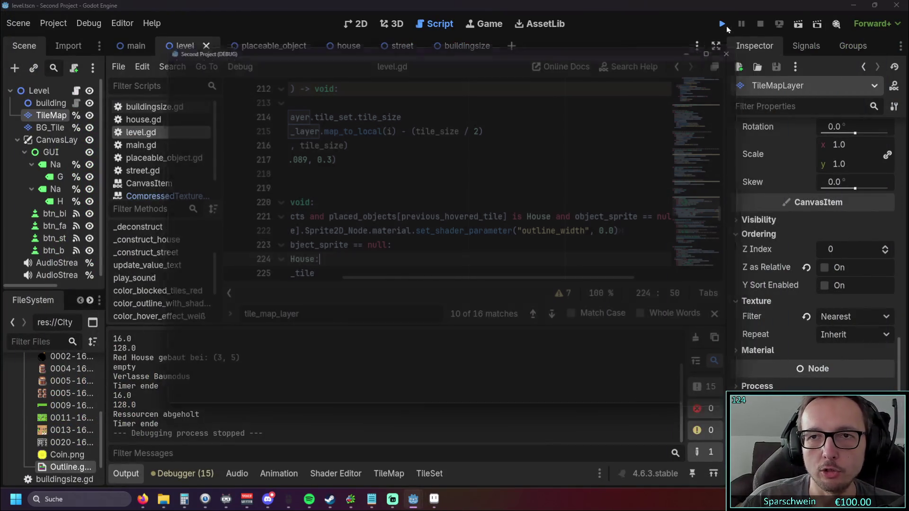
Run the game, build a red house on a tile, and leave build mode
{"action": "left_click", "coordinate": [722, 23]}
{"action": "left_click", "coordinate": [237, 286]}
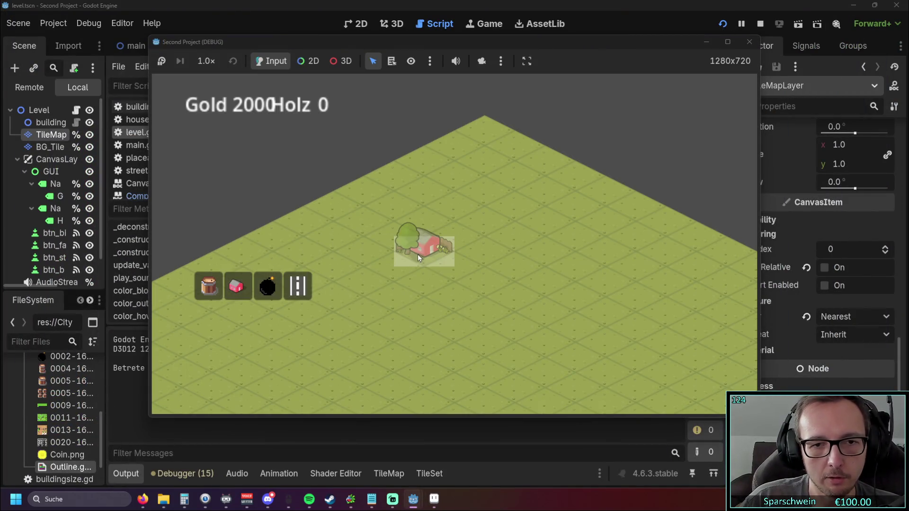
{"action": "left_click", "coordinate": [418, 257]}
{"action": "right_click", "coordinate": [364, 272]}
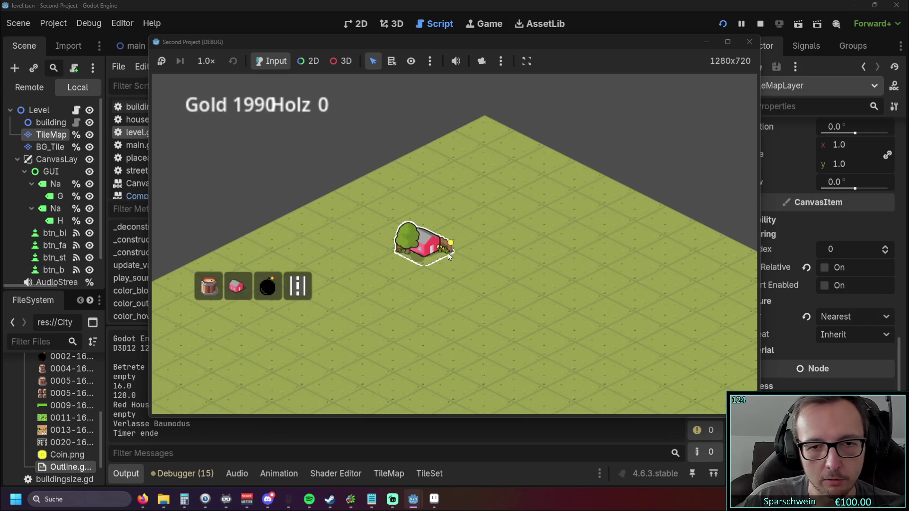
Check the placed house's info panel, stop the game, and return to the grass tile in Aseprite
{"action": "left_click", "coordinate": [424, 256]}
{"action": "left_click", "coordinate": [424, 255]}
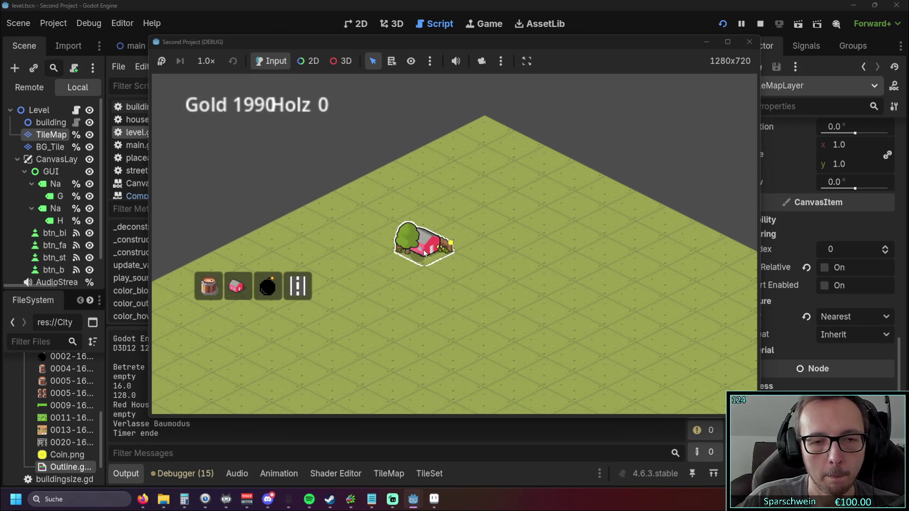
{"action": "left_click", "coordinate": [423, 256]}
{"action": "left_click", "coordinate": [427, 251]}
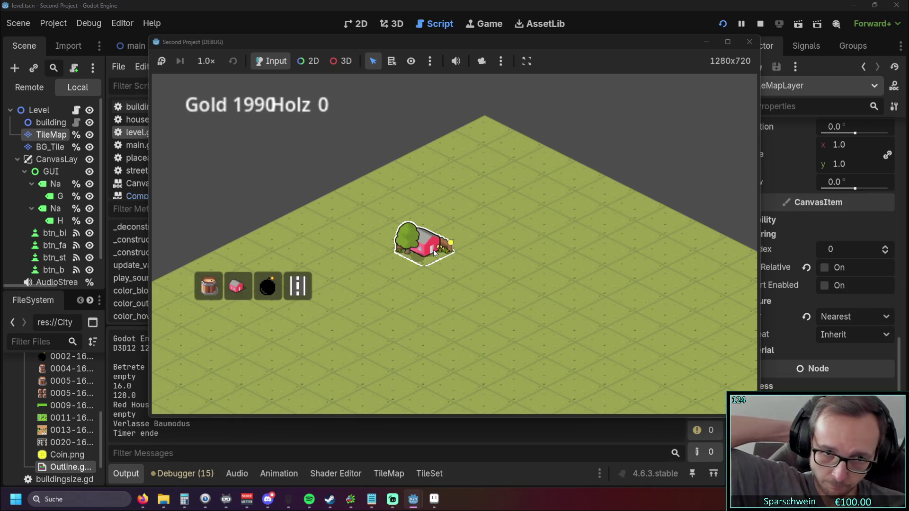
{"action": "left_click", "coordinate": [428, 274]}
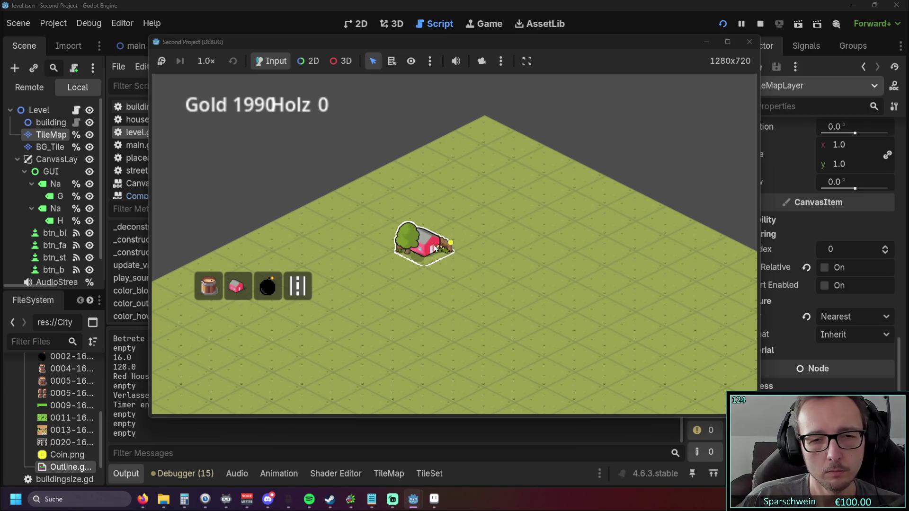
{"action": "left_click", "coordinate": [750, 42]}
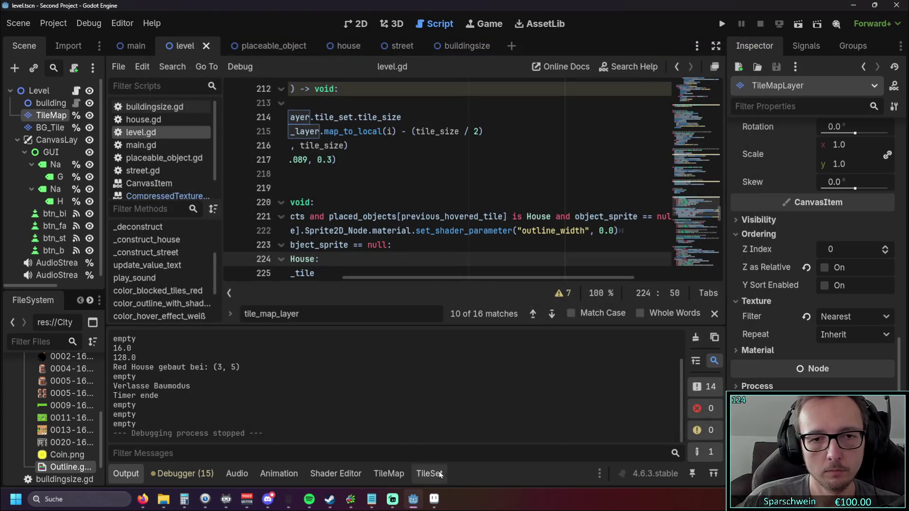
{"action": "left_click", "coordinate": [434, 499]}
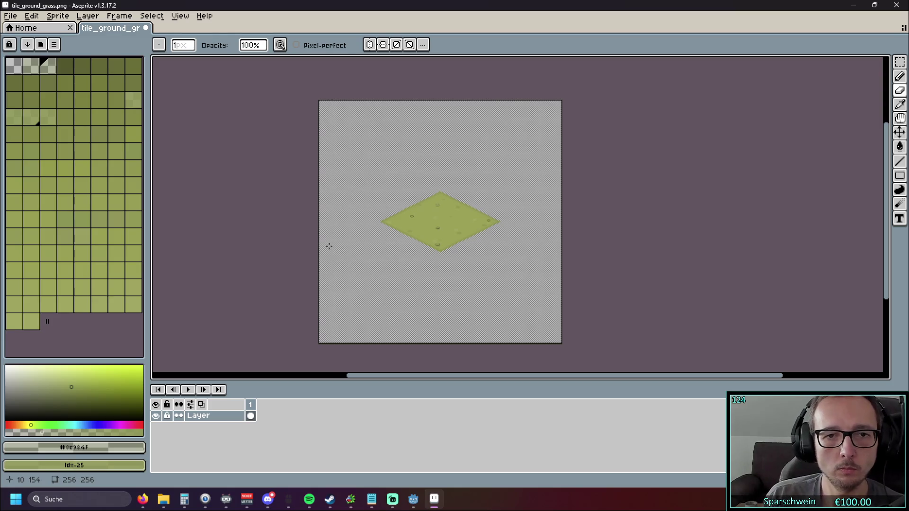
{"action": "left_click", "coordinate": [57, 15]}
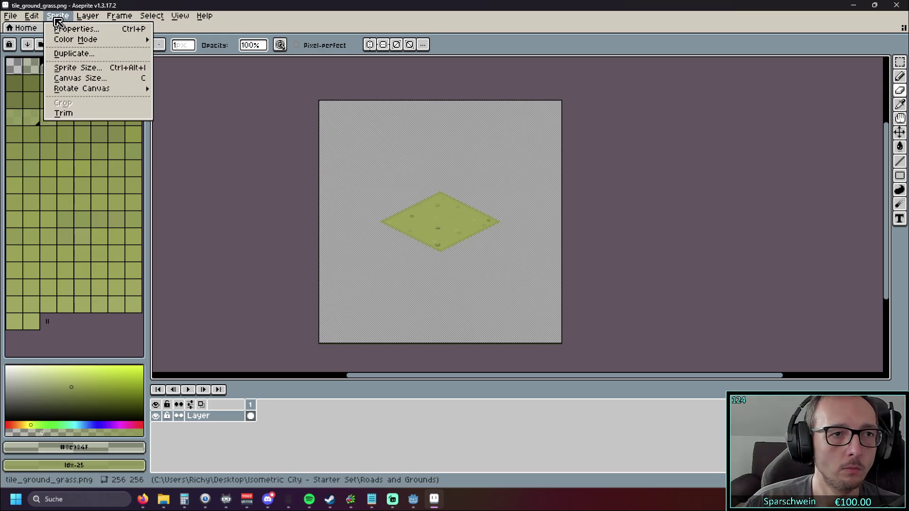
{"action": "left_click", "coordinate": [277, 169]}
{"action": "scroll", "coordinate": [468, 229], "scroll_direction": "up", "scroll_amount": 2}
{"action": "scroll", "coordinate": [468, 229], "scroll_direction": "down", "scroll_amount": 2}
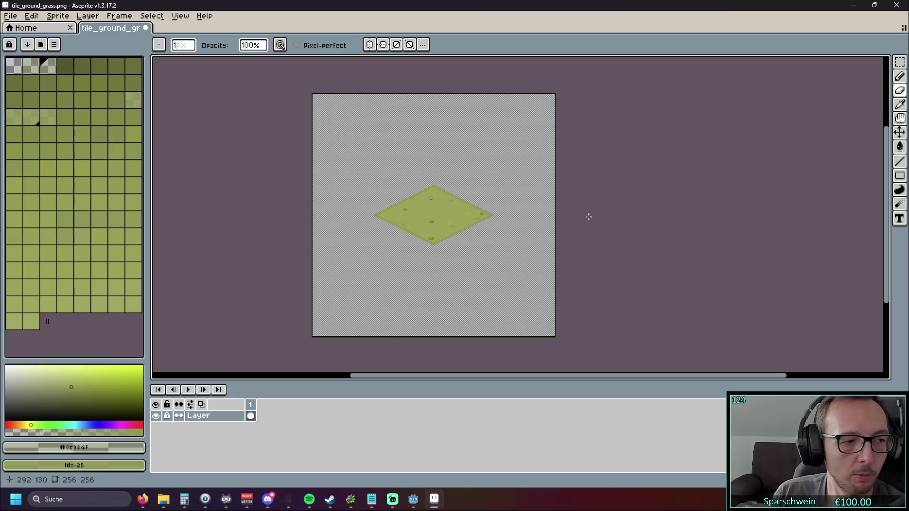
{"action": "scroll", "coordinate": [430, 273], "scroll_direction": "up", "scroll_amount": 9}
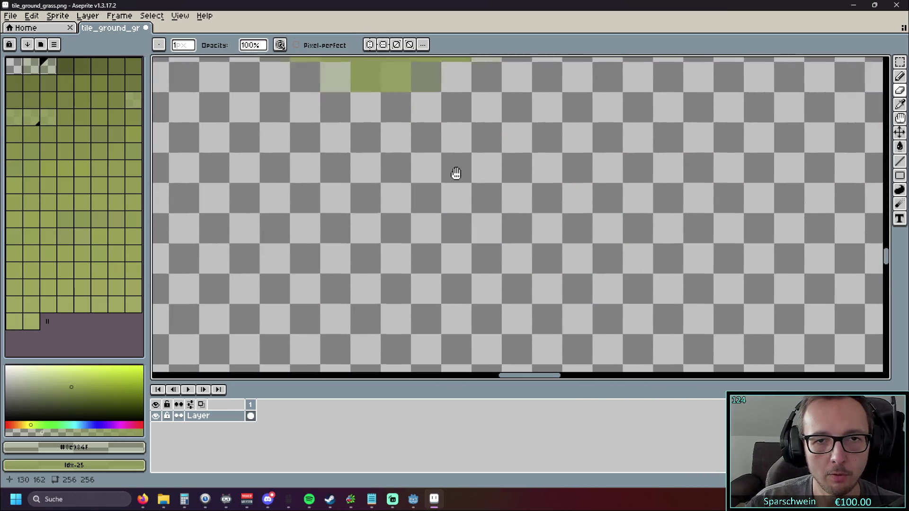
Zoom and pan over the grass diamond's soft edges, then open the File menu toward Edit
{"action": "scroll", "coordinate": [409, 240], "scroll_direction": "up", "scroll_amount": 2}
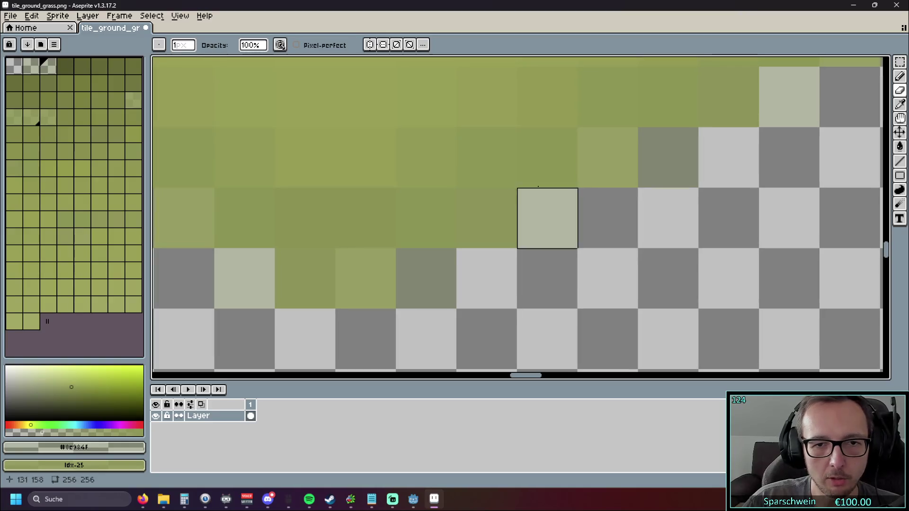
{"action": "scroll", "coordinate": [639, 161], "scroll_direction": "down", "scroll_amount": 5}
{"action": "scroll", "coordinate": [533, 257], "scroll_direction": "up", "scroll_amount": 2}
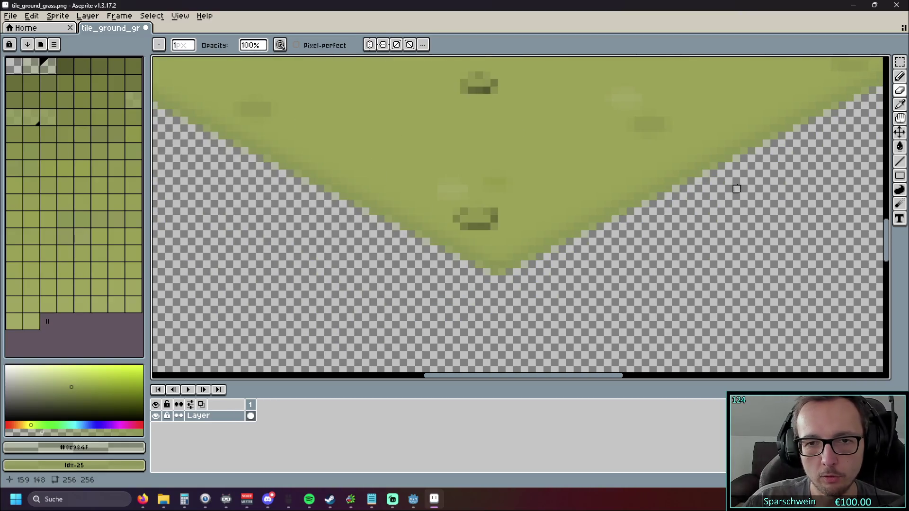
{"action": "scroll", "coordinate": [615, 248], "scroll_direction": "down", "scroll_amount": 2}
{"action": "scroll", "coordinate": [482, 132], "scroll_direction": "up", "scroll_amount": 2}
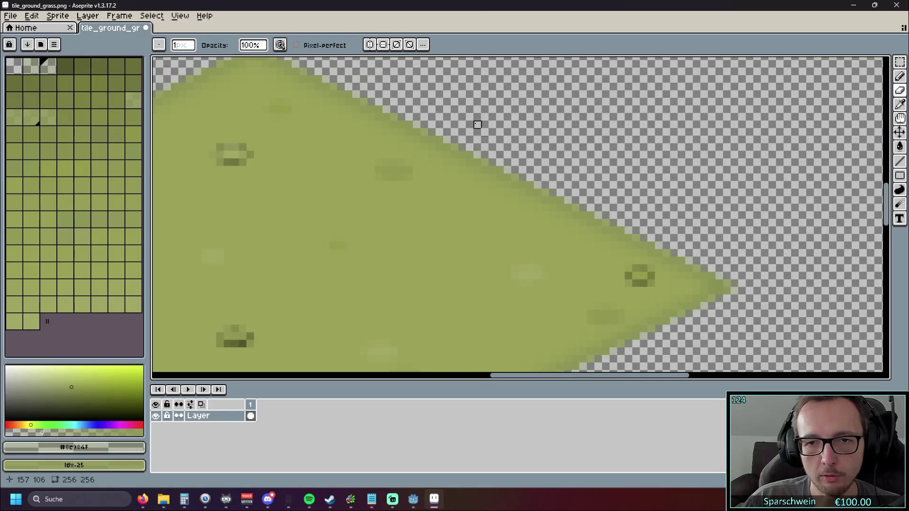
{"action": "scroll", "coordinate": [359, 177], "scroll_direction": "up", "scroll_amount": 2}
{"action": "scroll", "coordinate": [270, 237], "scroll_direction": "up", "scroll_amount": 2}
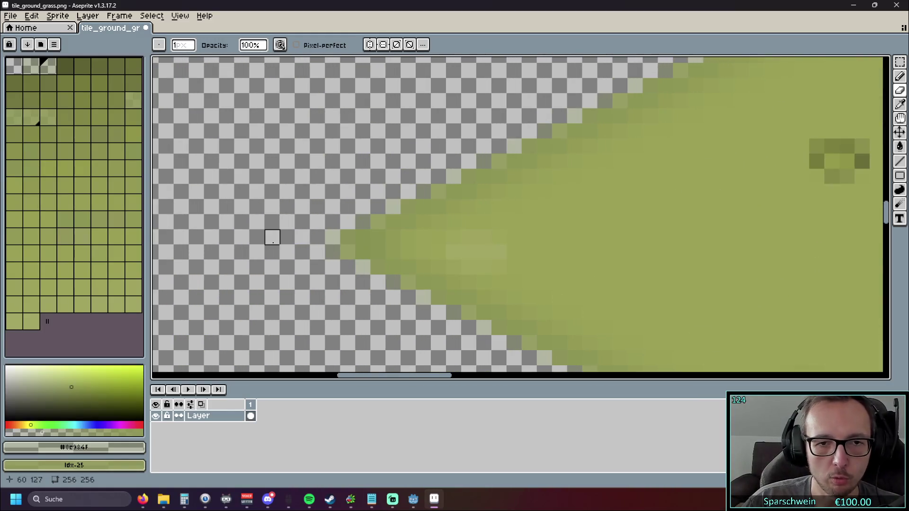
{"action": "scroll", "coordinate": [300, 268], "scroll_direction": "down", "scroll_amount": 1}
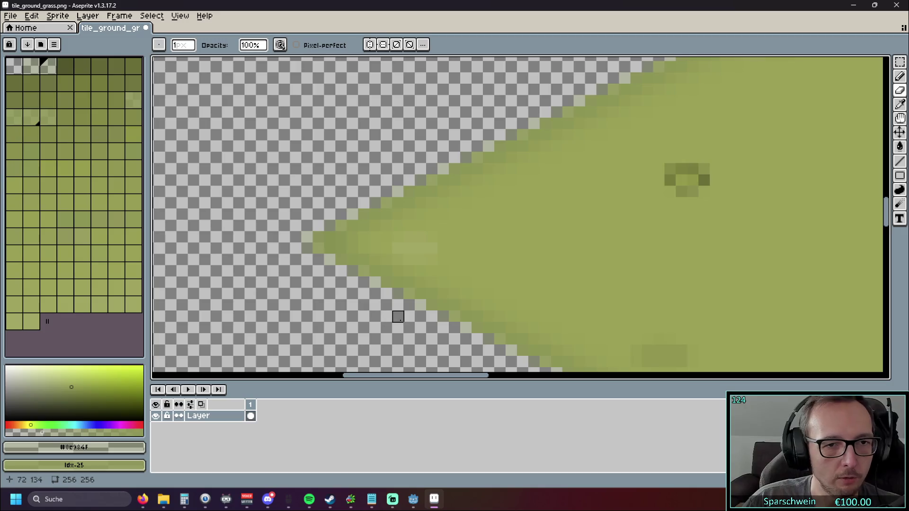
{"action": "scroll", "coordinate": [398, 316], "scroll_direction": "down", "scroll_amount": 5}
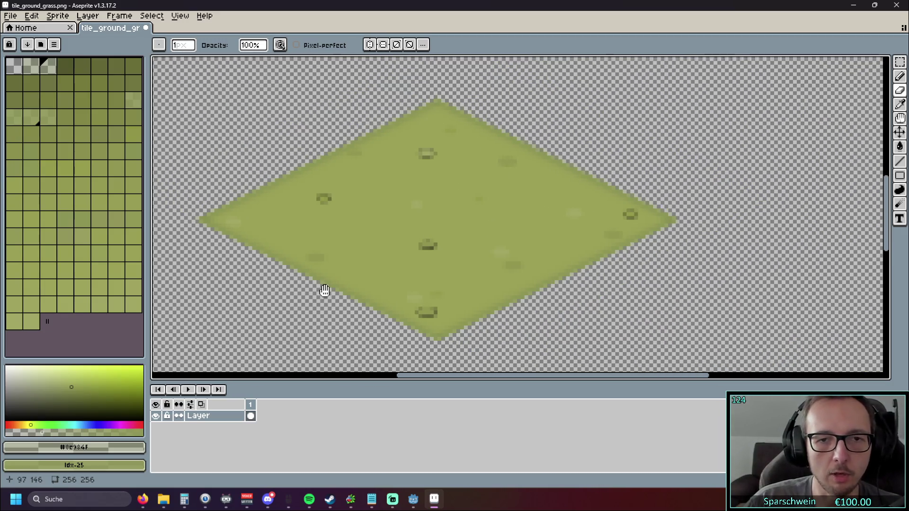
{"action": "left_click_drag", "start_coordinate": [321, 288], "coordinate": [340, 298]}
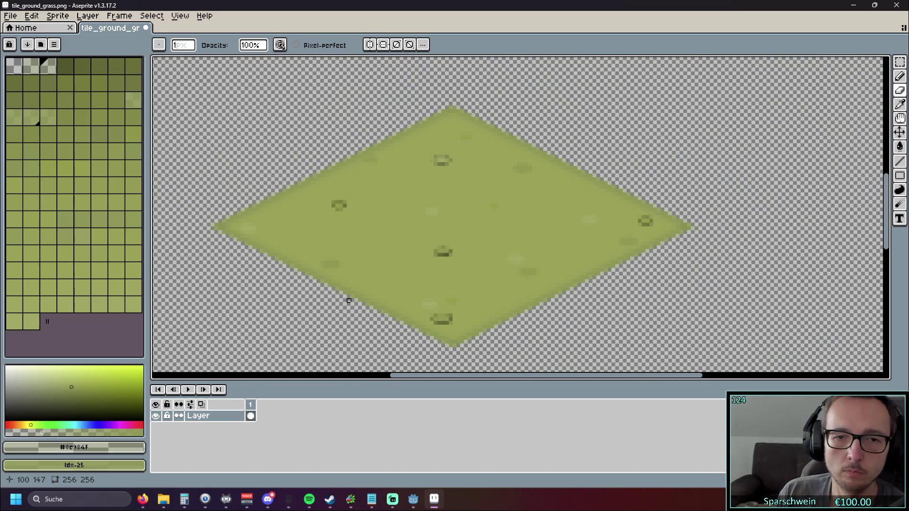
{"action": "scroll", "coordinate": [349, 300], "scroll_direction": "up", "scroll_amount": 4}
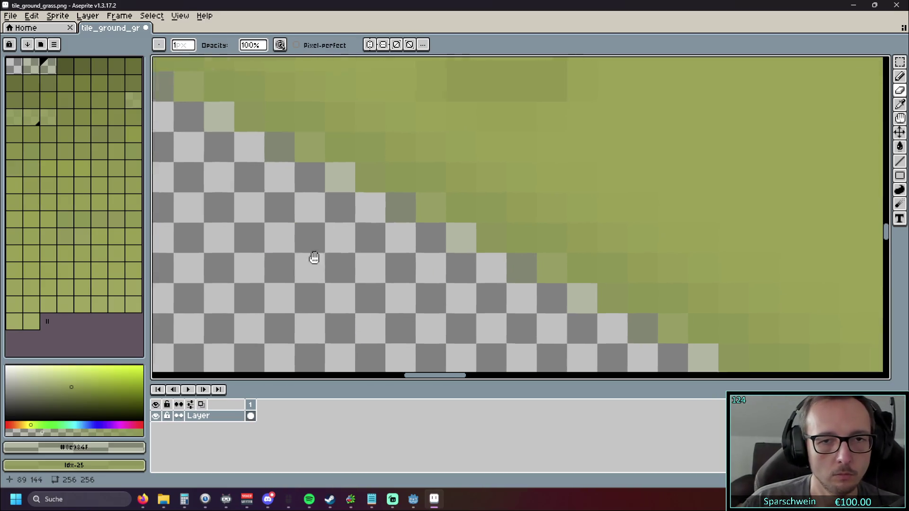
{"action": "scroll", "coordinate": [291, 271], "scroll_direction": "down", "scroll_amount": 2}
{"action": "scroll", "coordinate": [254, 263], "scroll_direction": "left", "scroll_amount": 3}
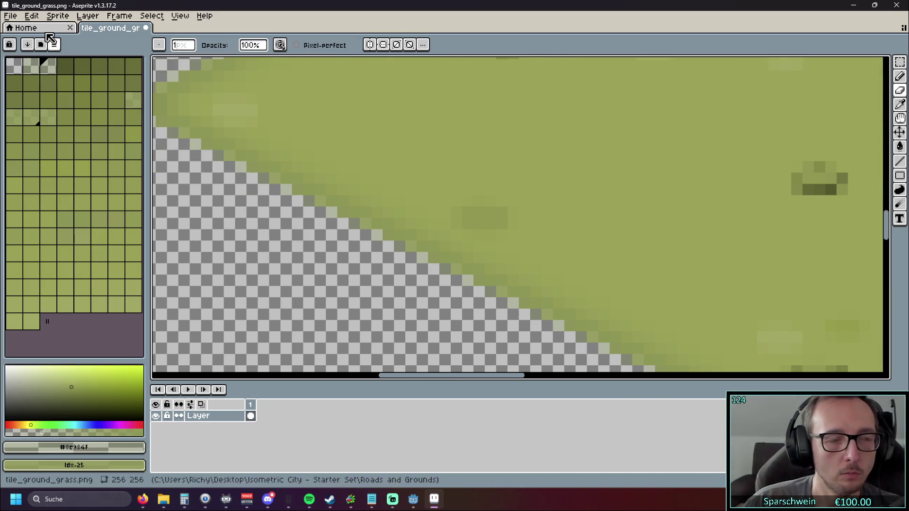
{"action": "left_click", "coordinate": [14, 18]}
{"action": "mouse_move", "coordinate": [39, 17]}
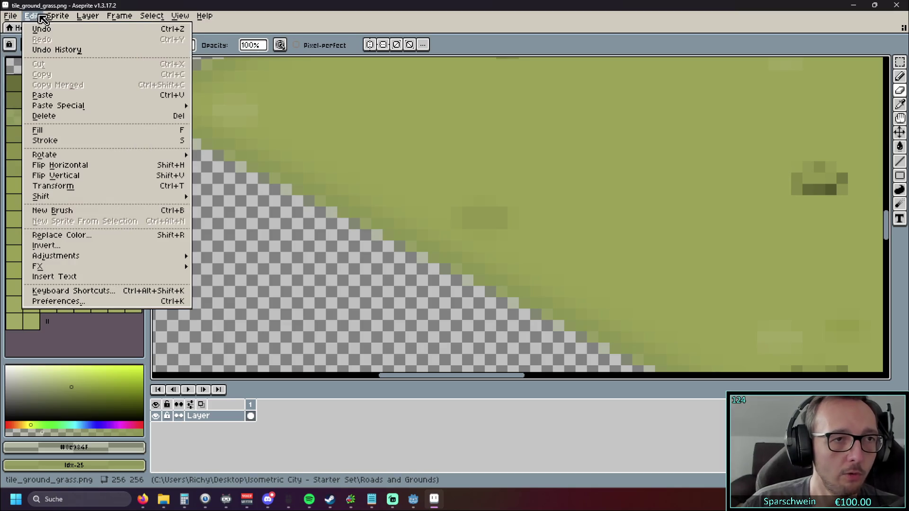
Open Edit > Adjustments > Hue/Saturation, try the sliders, switch to HSV and select the alpha field
{"action": "mouse_move", "coordinate": [76, 258]}
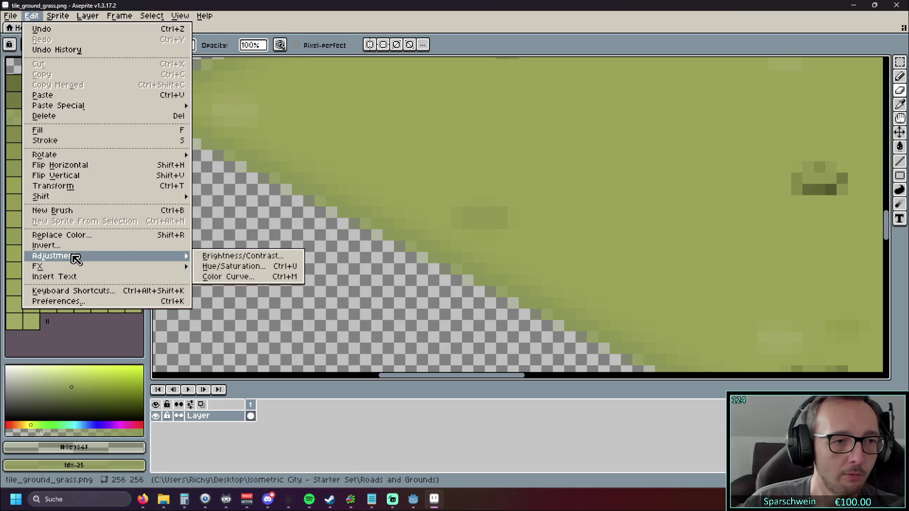
{"action": "left_click", "coordinate": [241, 267]}
{"action": "mouse_move", "coordinate": [656, 272]}
{"action": "left_mouse_down"}
{"action": "mouse_move", "coordinate": [682, 275]}
{"action": "mouse_move", "coordinate": [602, 270]}
{"action": "mouse_move", "coordinate": [767, 279]}
{"action": "mouse_move", "coordinate": [612, 276]}
{"action": "mouse_move", "coordinate": [727, 277]}
{"action": "left_mouse_up"}
{"action": "scroll", "coordinate": [456, 247], "scroll_direction": "up", "scroll_amount": 5}
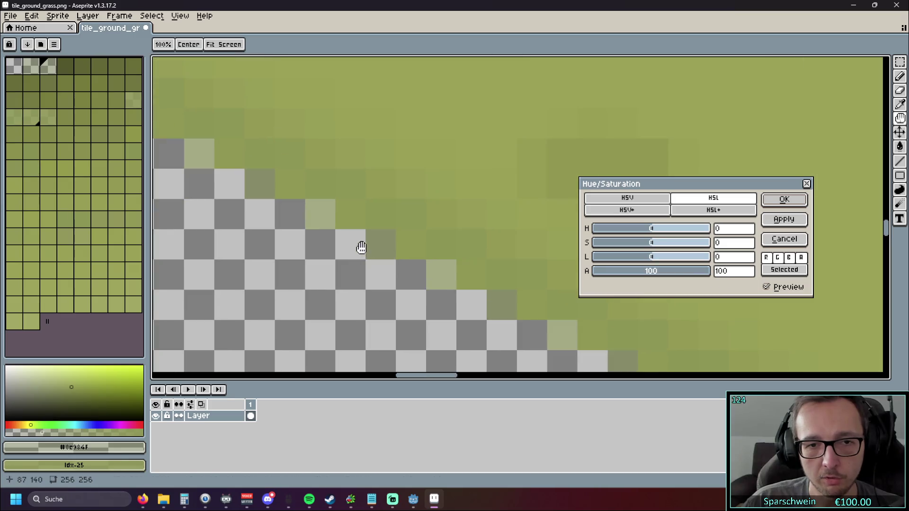
{"action": "mouse_move", "coordinate": [686, 272]}
{"action": "left_mouse_down"}
{"action": "mouse_move", "coordinate": [635, 272]}
{"action": "mouse_move", "coordinate": [733, 281]}
{"action": "left_mouse_up"}
{"action": "mouse_move", "coordinate": [656, 231]}
{"action": "left_mouse_down"}
{"action": "mouse_move", "coordinate": [717, 234]}
{"action": "mouse_move", "coordinate": [597, 230]}
{"action": "mouse_move", "coordinate": [651, 236]}
{"action": "left_mouse_up"}
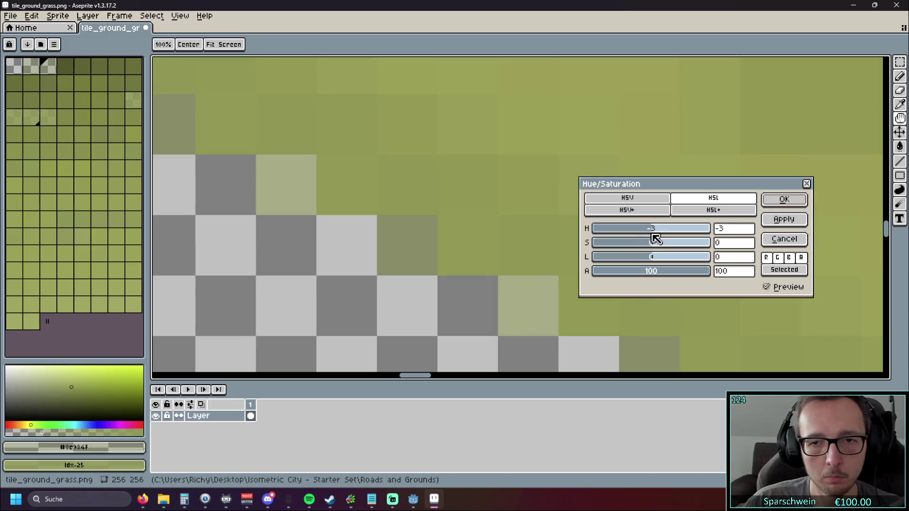
{"action": "left_click", "coordinate": [653, 200]}
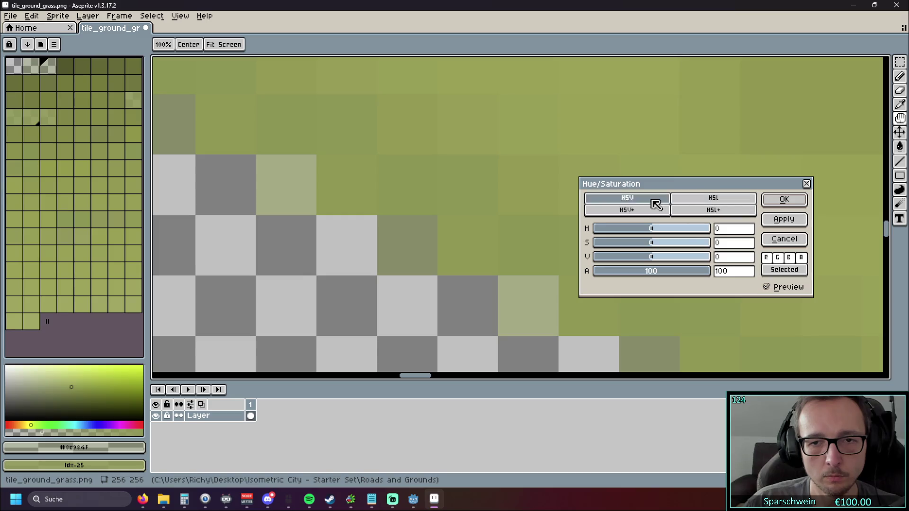
{"action": "double_click", "coordinate": [733, 273]}
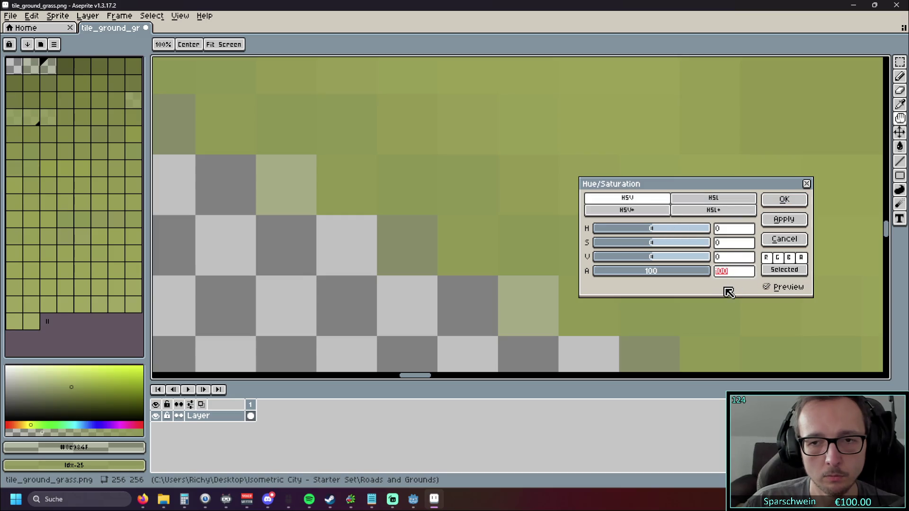
Set alpha to 100 after previewing lower values, and apply it to the grass tile
{"action": "mouse_move", "coordinate": [708, 271]}
{"action": "left_mouse_down"}
{"action": "mouse_move", "coordinate": [601, 271]}
{"action": "mouse_move", "coordinate": [658, 278]}
{"action": "left_mouse_up"}
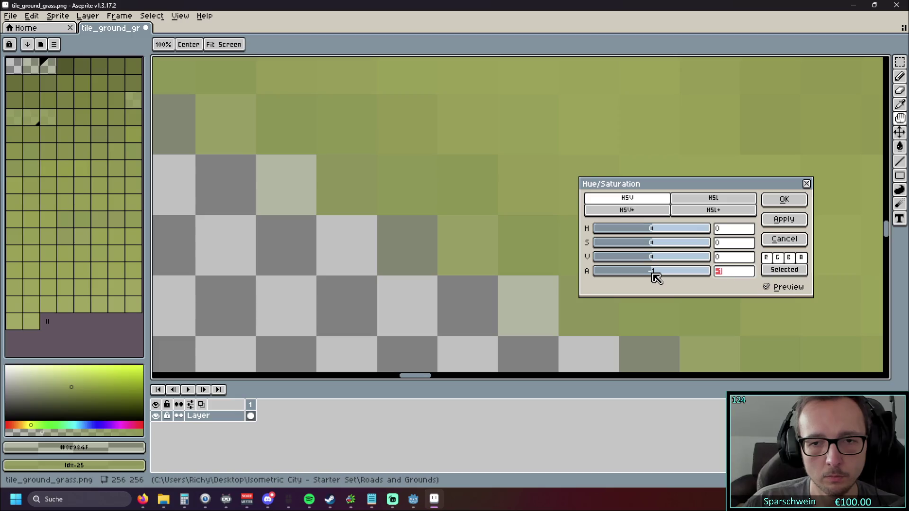
{"action": "mouse_move", "coordinate": [659, 279]}
{"action": "left_mouse_down"}
{"action": "mouse_move", "coordinate": [734, 279]}
{"action": "mouse_move", "coordinate": [636, 276]}
{"action": "left_mouse_up"}
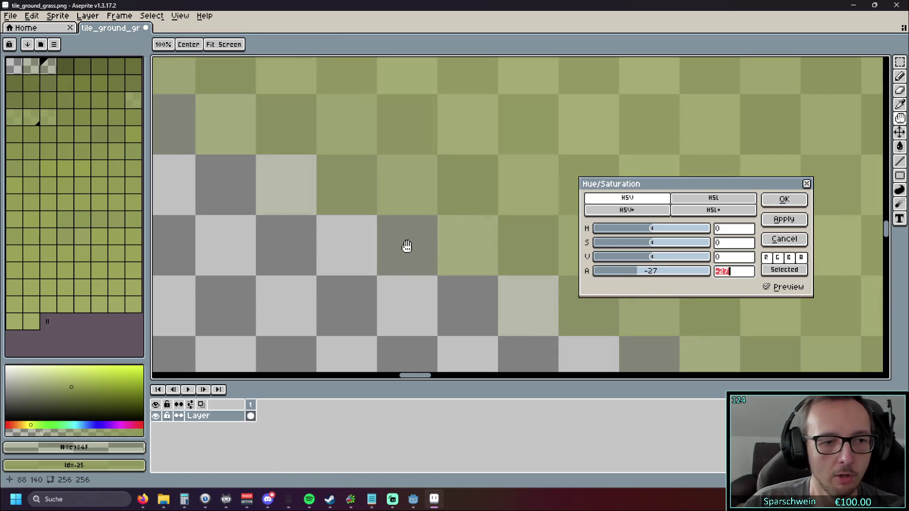
{"action": "type", "text": "100"}
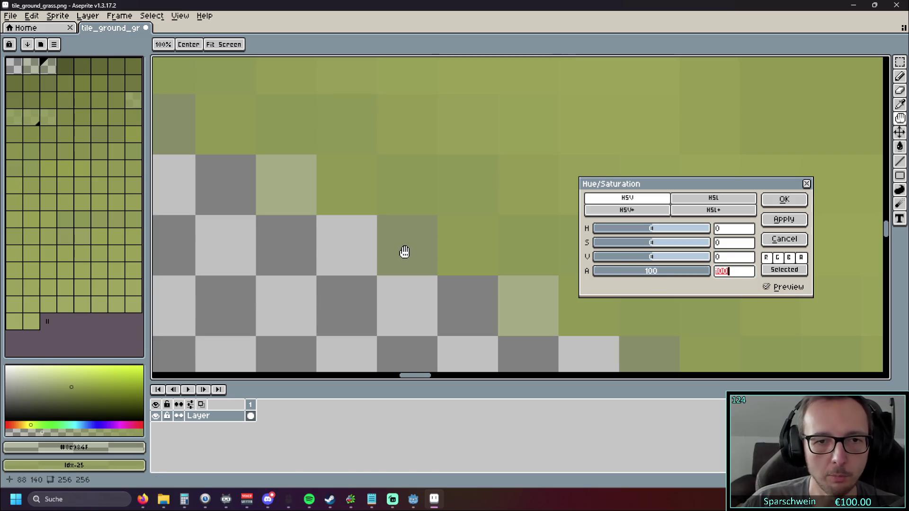
{"action": "scroll", "coordinate": [319, 254], "scroll_direction": "down", "scroll_amount": 5}
{"action": "left_click_drag", "start_coordinate": [308, 271], "coordinate": [404, 298]}
{"action": "mouse_move", "coordinate": [690, 274]}
{"action": "left_mouse_down"}
{"action": "mouse_move", "coordinate": [704, 273]}
{"action": "mouse_move", "coordinate": [658, 276]}
{"action": "mouse_move", "coordinate": [724, 272]}
{"action": "mouse_move", "coordinate": [655, 272]}
{"action": "mouse_move", "coordinate": [712, 278]}
{"action": "left_mouse_up"}
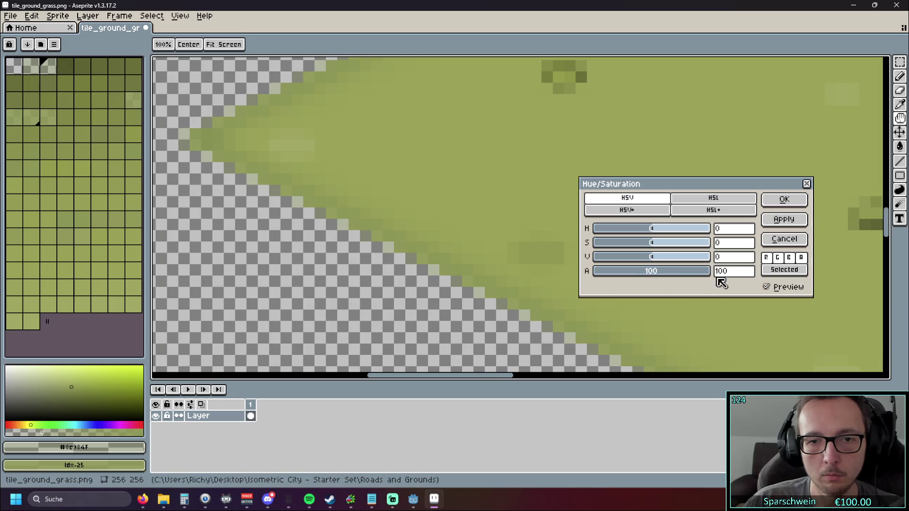
{"action": "left_click_drag", "start_coordinate": [635, 274], "coordinate": [761, 284]}
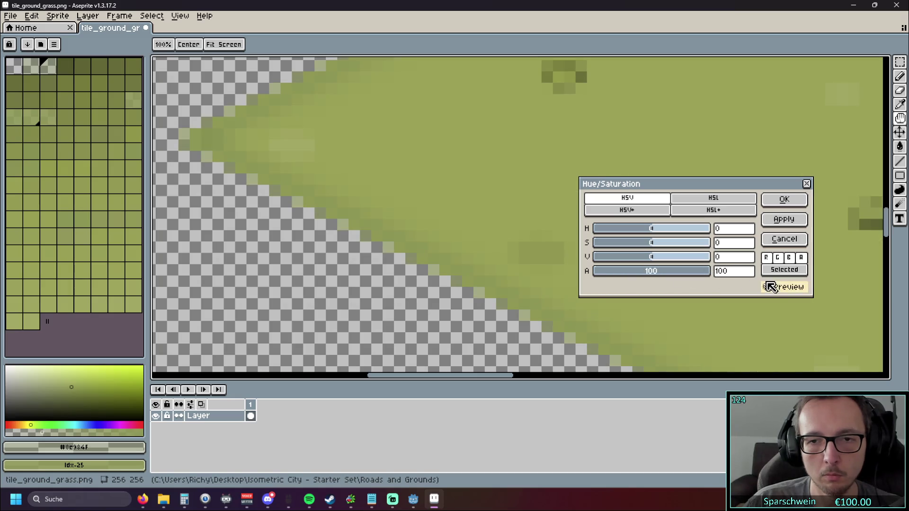
{"action": "left_click", "coordinate": [783, 221]}
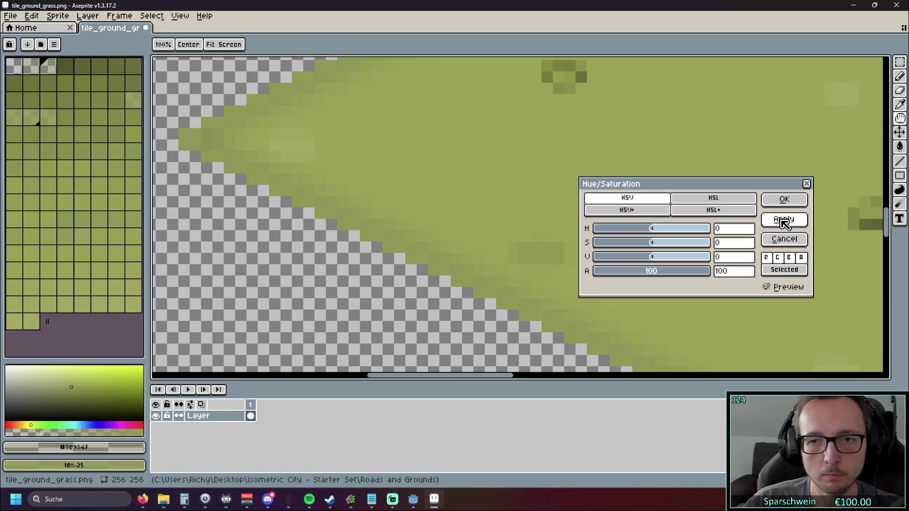
Preview the grass tile semi-transparent again while zooming in and out
{"action": "scroll", "coordinate": [355, 300], "scroll_direction": "up", "scroll_amount": 1}
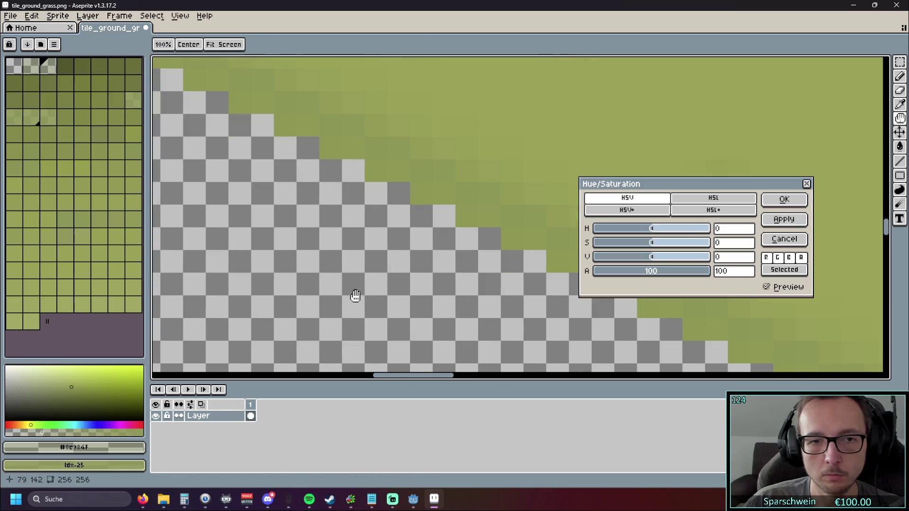
{"action": "scroll", "coordinate": [436, 274], "scroll_direction": "up", "scroll_amount": 1}
{"action": "scroll", "coordinate": [396, 259], "scroll_direction": "down", "scroll_amount": 1}
{"action": "scroll", "coordinate": [397, 259], "scroll_direction": "down", "scroll_amount": 1}
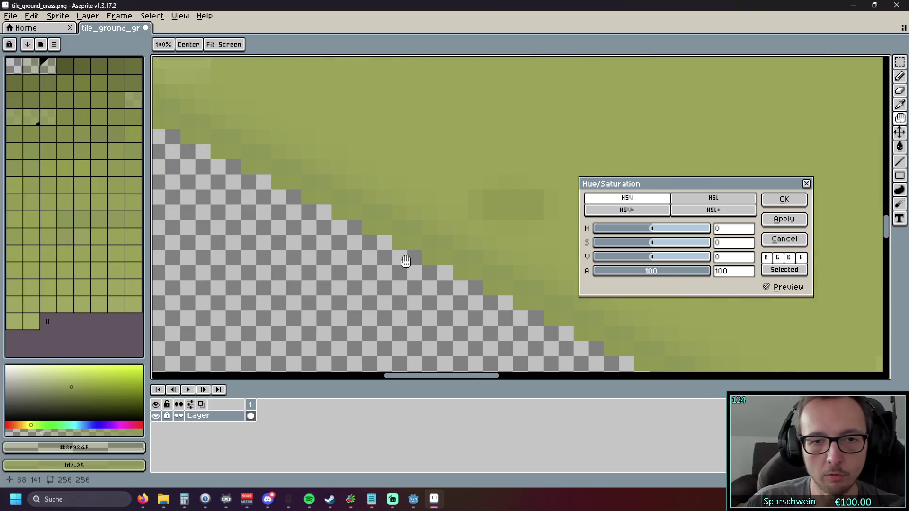
{"action": "mouse_move", "coordinate": [668, 272]}
{"action": "left_mouse_down"}
{"action": "mouse_move", "coordinate": [652, 274]}
{"action": "mouse_move", "coordinate": [761, 278]}
{"action": "left_mouse_up"}
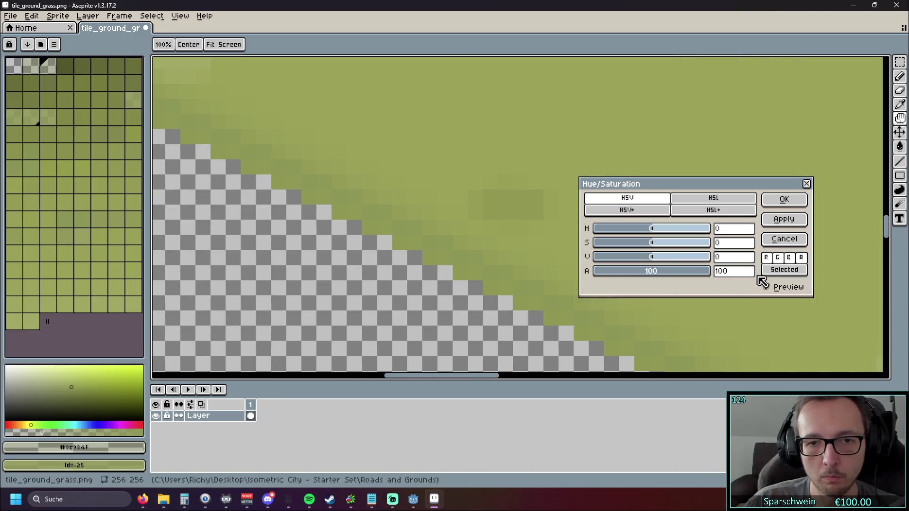
{"action": "scroll", "coordinate": [361, 266], "scroll_direction": "down", "scroll_amount": 2}
{"action": "scroll", "coordinate": [288, 270], "scroll_direction": "down", "scroll_amount": 1}
Pan across the grass diamond's edges to check the result, then confirm the Hue/Saturation adjustment
{"action": "left_click_drag", "start_coordinate": [271, 300], "coordinate": [224, 238]}
{"action": "scroll", "coordinate": [434, 286], "scroll_direction": "up", "scroll_amount": 2}
{"action": "scroll", "coordinate": [564, 292], "scroll_direction": "down", "scroll_amount": 1}
{"action": "mouse_move", "coordinate": [564, 292]}
{"action": "left_mouse_down"}
{"action": "mouse_move", "coordinate": [438, 233]}
{"action": "mouse_move", "coordinate": [362, 286]}
{"action": "mouse_move", "coordinate": [517, 306]}
{"action": "left_mouse_up"}
{"action": "scroll", "coordinate": [517, 307], "scroll_direction": "up", "scroll_amount": 1}
{"action": "mouse_move", "coordinate": [322, 202]}
{"action": "left_mouse_down"}
{"action": "mouse_move", "coordinate": [404, 180]}
{"action": "mouse_move", "coordinate": [339, 240]}
{"action": "left_mouse_up"}
{"action": "scroll", "coordinate": [331, 246], "scroll_direction": "up", "scroll_amount": 2}
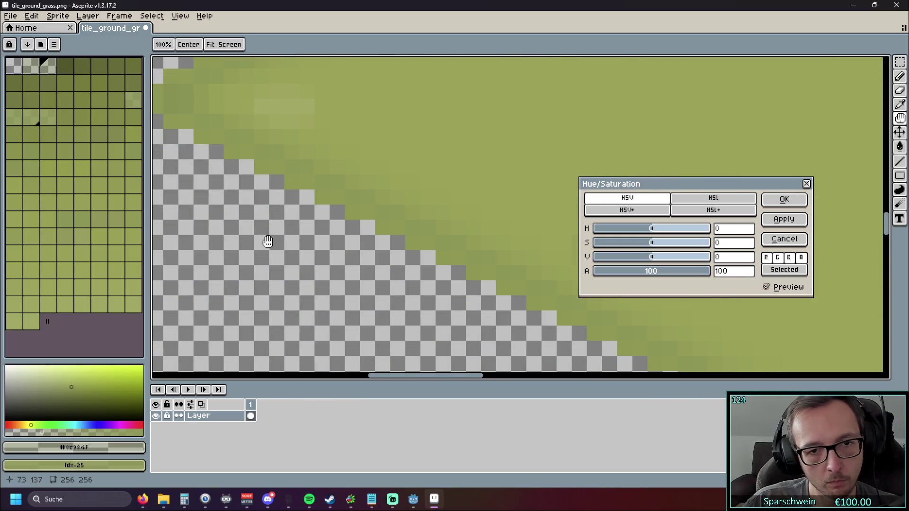
{"action": "scroll", "coordinate": [261, 229], "scroll_direction": "down", "scroll_amount": 1}
{"action": "left_click_drag", "start_coordinate": [385, 276], "coordinate": [373, 270]}
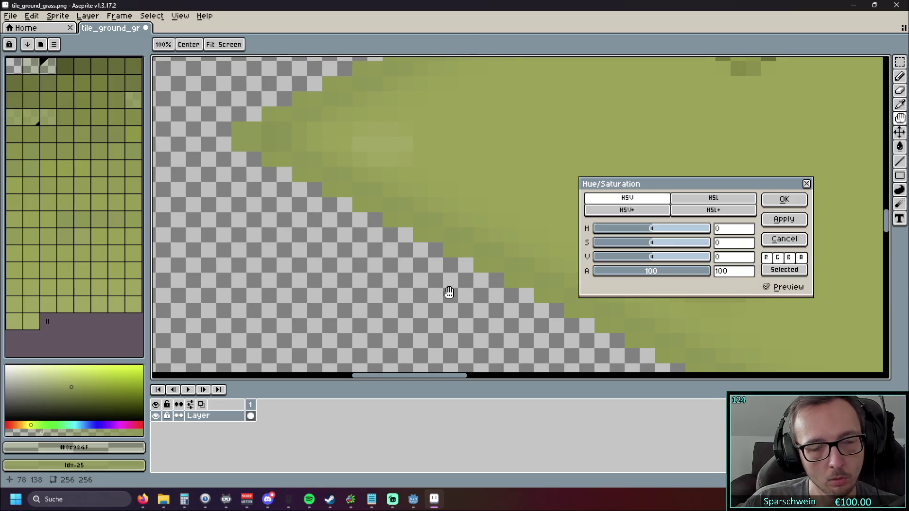
{"action": "scroll", "coordinate": [414, 254], "scroll_direction": "up", "scroll_amount": 1}
{"action": "scroll", "coordinate": [414, 254], "scroll_direction": "down", "scroll_amount": 1}
{"action": "scroll", "coordinate": [355, 213], "scroll_direction": "up", "scroll_amount": 1}
{"action": "left_click", "coordinate": [778, 199]}
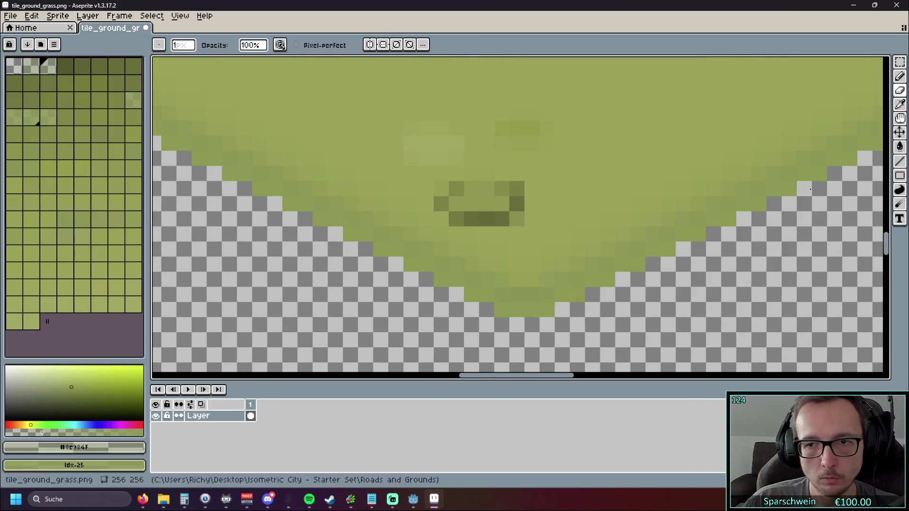
Close tile_ground_grass.png with Don't Save and switch to a File Explorer window
{"action": "left_click", "coordinate": [147, 28]}
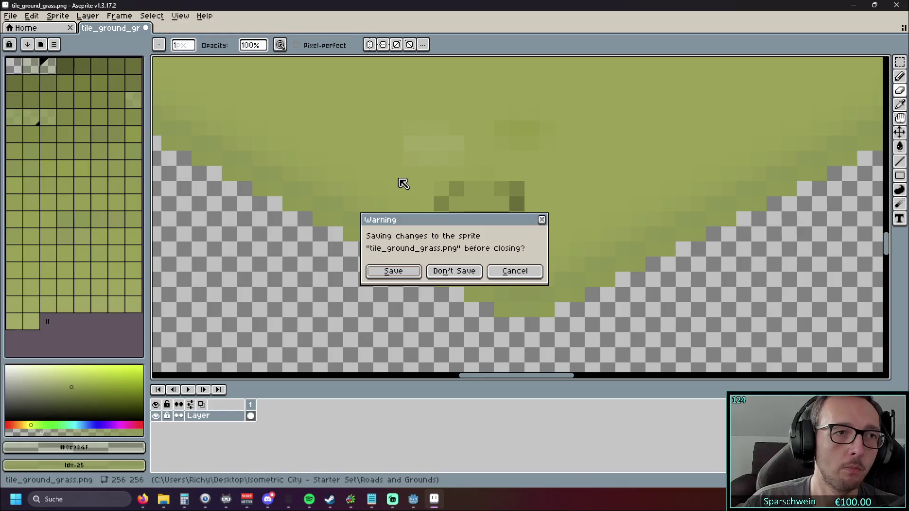
{"action": "left_click", "coordinate": [541, 220]}
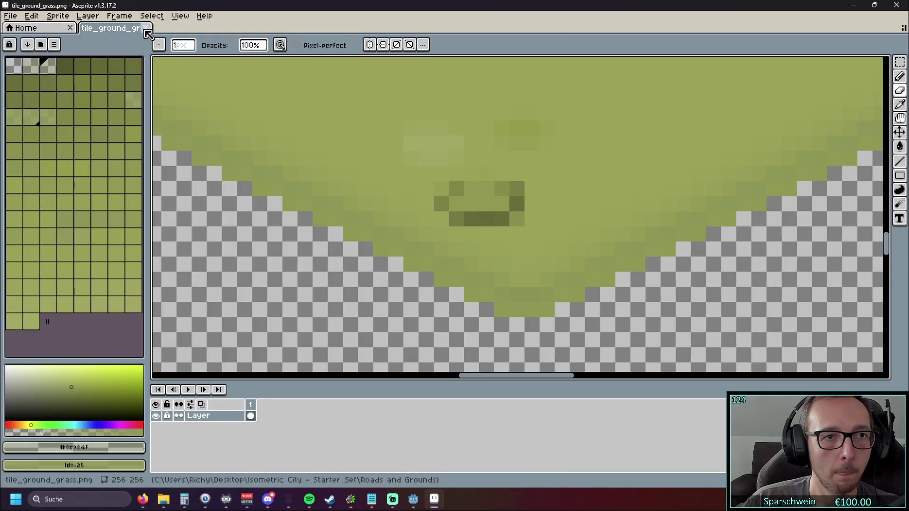
{"action": "left_click", "coordinate": [146, 28]}
{"action": "left_click", "coordinate": [457, 273]}
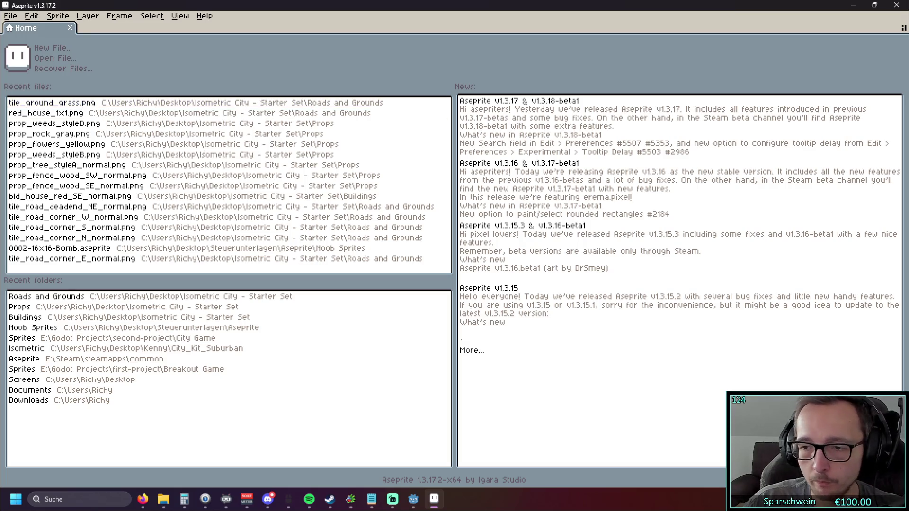
{"action": "key", "text": "alt+Tab"}
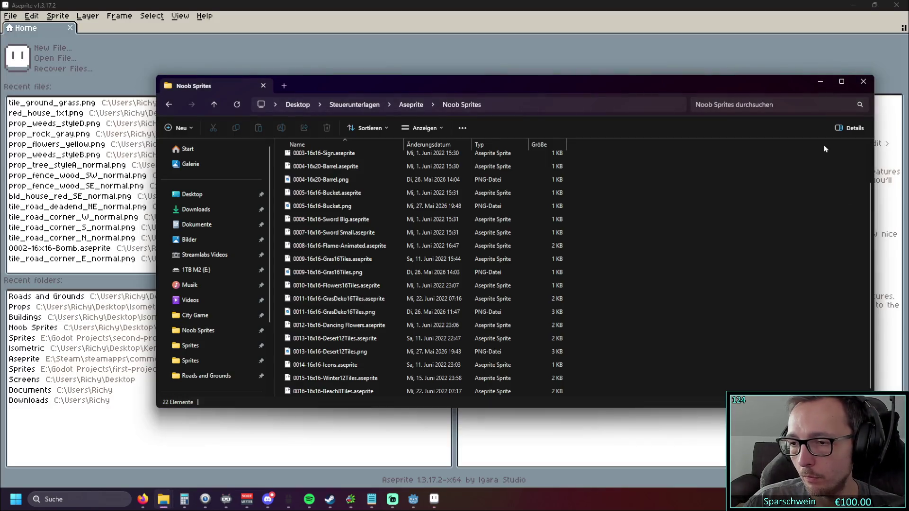
Close the Noob Sprites File Explorer window to bring back Aseprite's Home page
{"action": "left_click", "coordinate": [864, 80]}
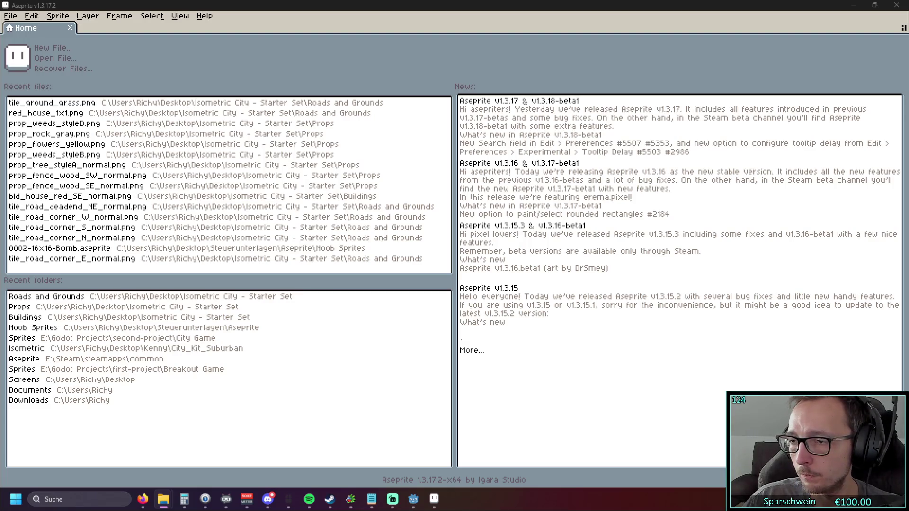
{"action": "left_click", "coordinate": [462, 351]}
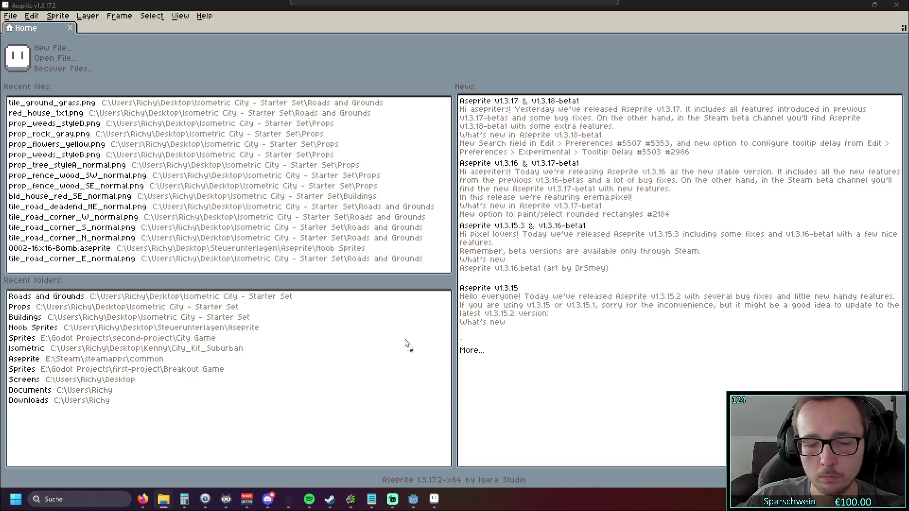
Open red_house_1x1.png from the Buildings folder in Aseprite and zoom in on the house
{"action": "left_click_drag", "start_coordinate": [234, 73], "coordinate": [231, 71]}
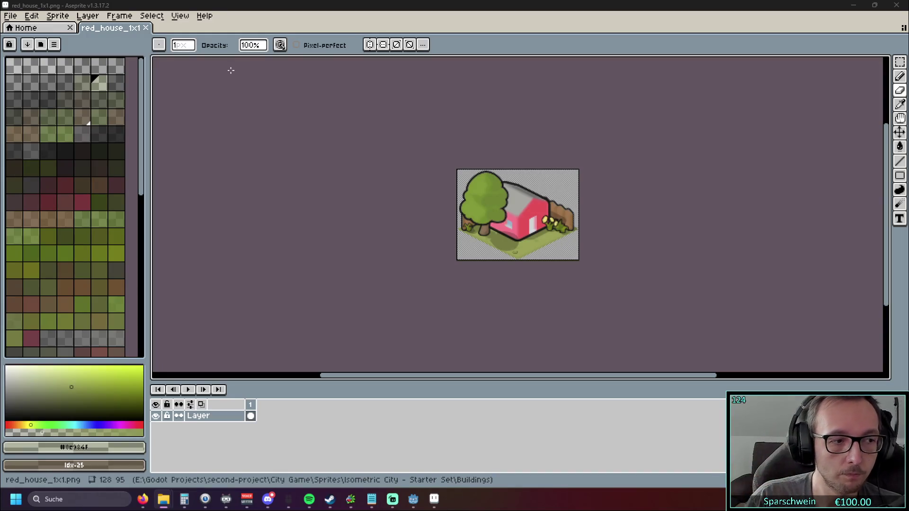
{"action": "scroll", "coordinate": [554, 150], "scroll_direction": "up", "scroll_amount": 3}
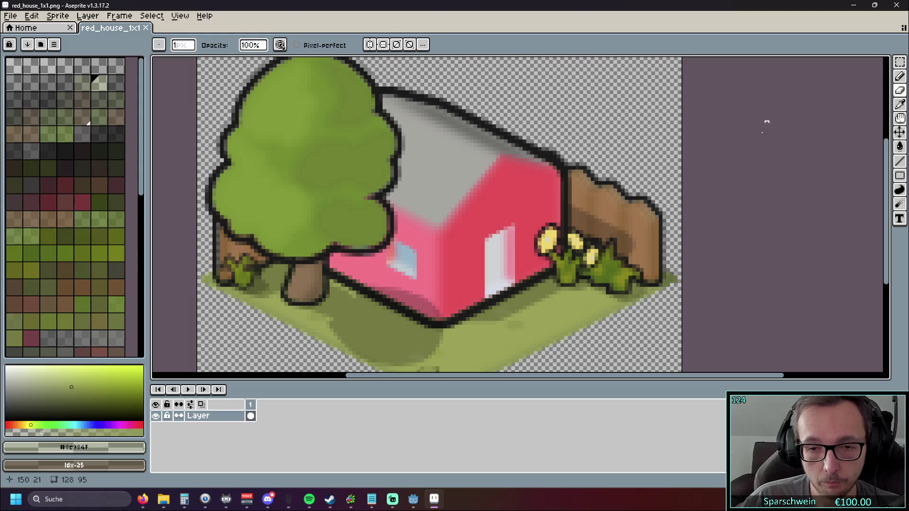
{"action": "scroll", "coordinate": [788, 146], "scroll_direction": "left", "scroll_amount": 5}
{"action": "scroll", "coordinate": [232, 182], "scroll_direction": "up", "scroll_amount": 3}
{"action": "scroll", "coordinate": [230, 118], "scroll_direction": "down", "scroll_amount": 2}
{"action": "scroll", "coordinate": [231, 265], "scroll_direction": "up", "scroll_amount": 3}
{"action": "scroll", "coordinate": [246, 206], "scroll_direction": "down", "scroll_amount": 5}
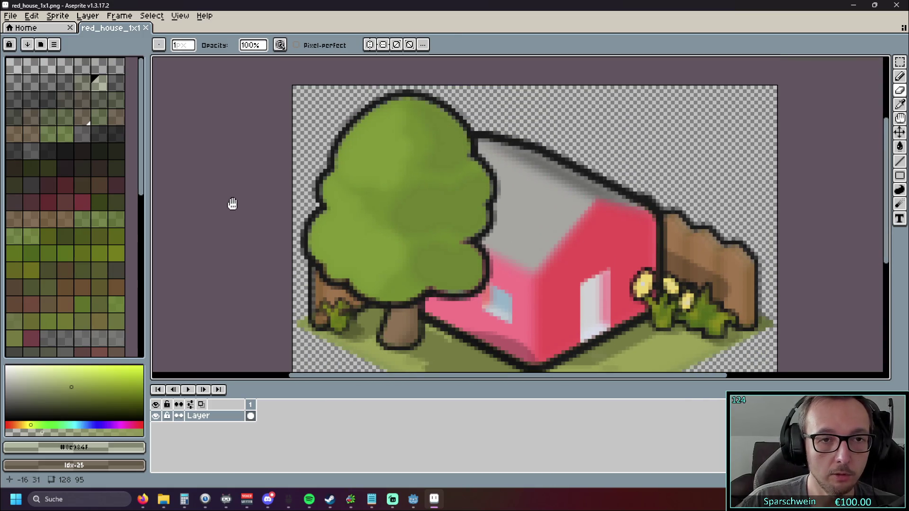
{"action": "left_click", "coordinate": [18, 16]}
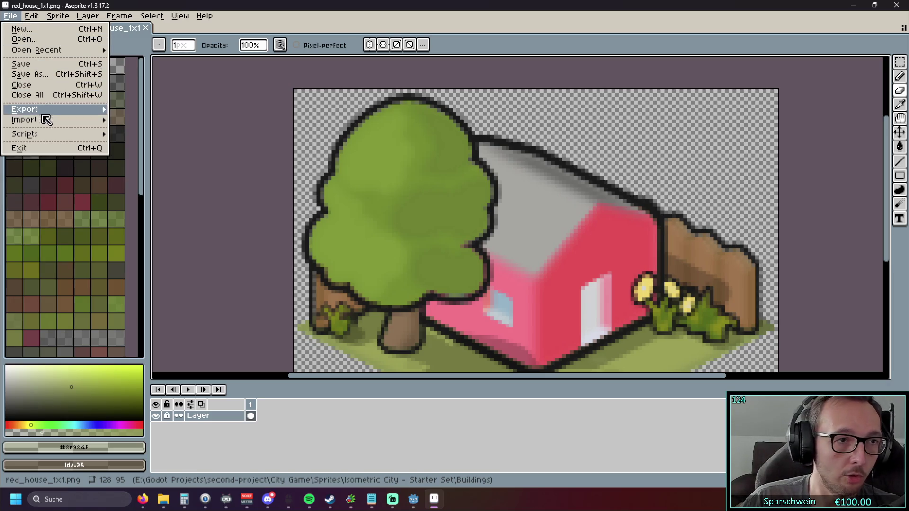
Bring up Edit > Adjustments > Hue/Saturation and inspect the house, tree and ground
{"action": "mouse_move", "coordinate": [32, 16]}
{"action": "mouse_move", "coordinate": [67, 258]}
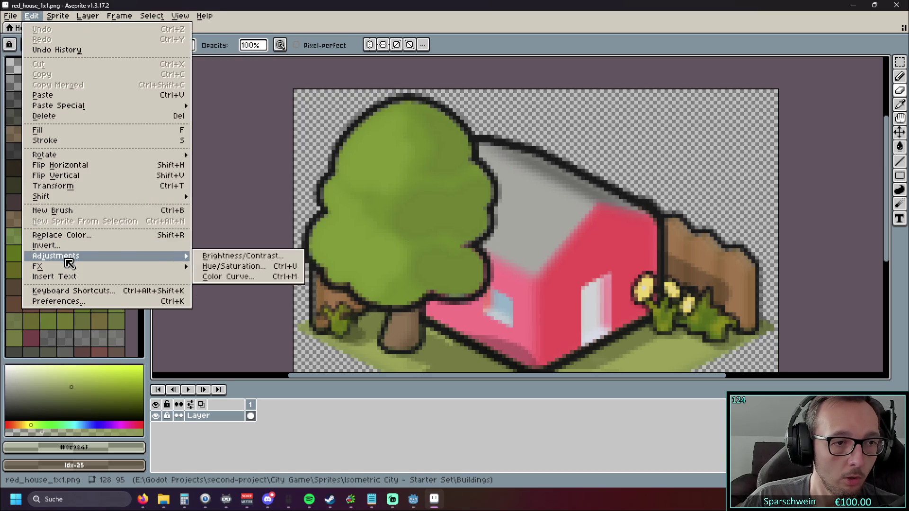
{"action": "left_click", "coordinate": [234, 266]}
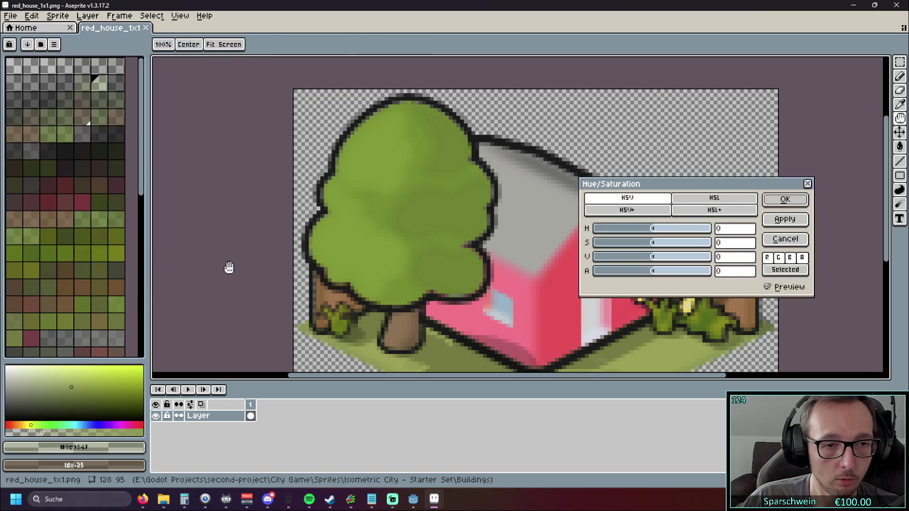
{"action": "scroll", "coordinate": [212, 253], "scroll_direction": "down", "scroll_amount": 1}
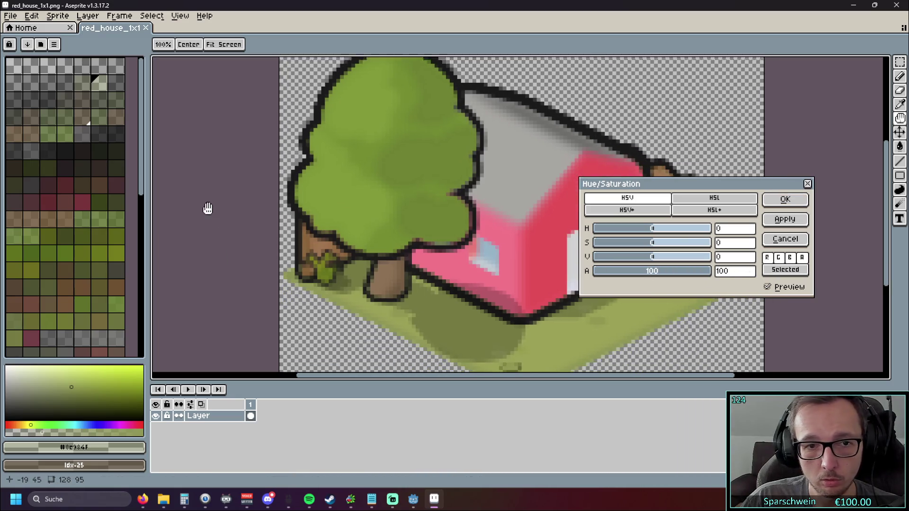
{"action": "scroll", "coordinate": [211, 279], "scroll_direction": "up", "scroll_amount": 1}
{"action": "scroll", "coordinate": [416, 131], "scroll_direction": "up", "scroll_amount": 1}
{"action": "mouse_move", "coordinate": [420, 144]}
{"action": "left_mouse_down"}
{"action": "mouse_move", "coordinate": [549, 87]}
{"action": "mouse_move", "coordinate": [574, 96]}
{"action": "mouse_move", "coordinate": [467, 115]}
{"action": "left_mouse_up"}
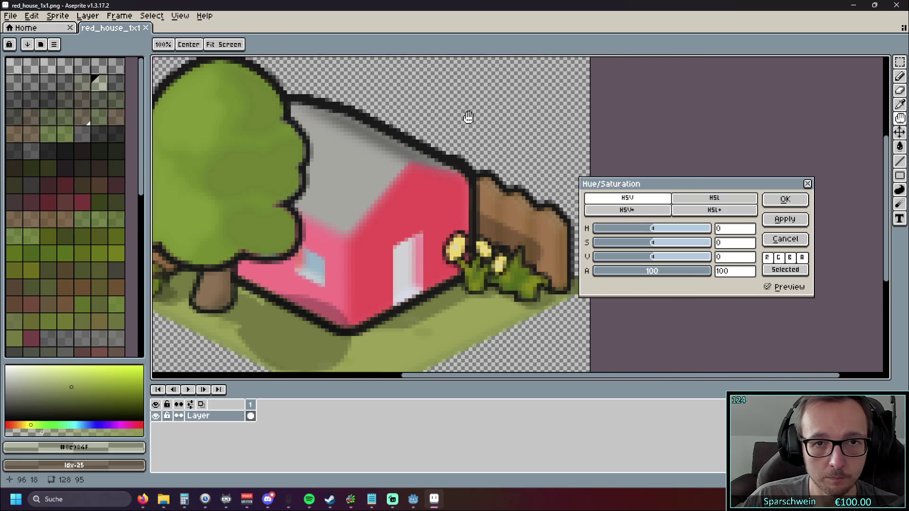
{"action": "scroll", "coordinate": [458, 133], "scroll_direction": "up", "scroll_amount": 2}
{"action": "scroll", "coordinate": [458, 124], "scroll_direction": "down", "scroll_amount": 2}
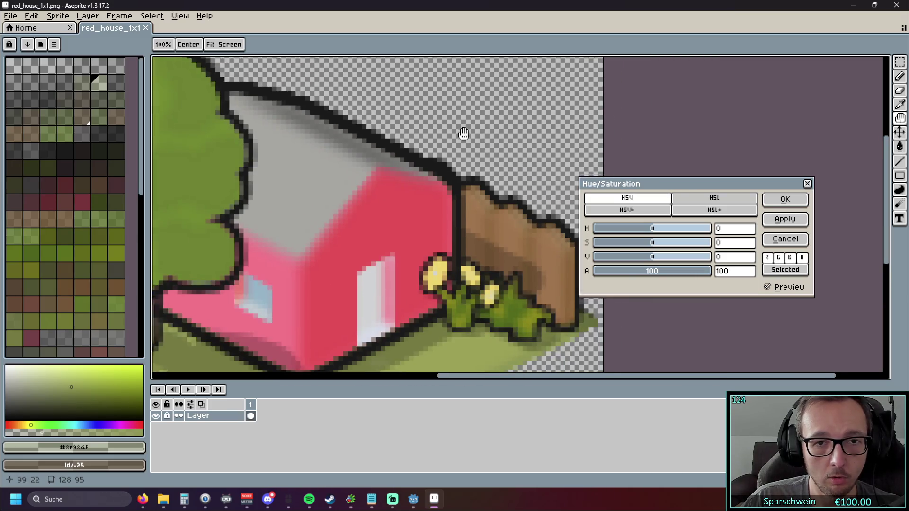
{"action": "scroll", "coordinate": [473, 133], "scroll_direction": "up", "scroll_amount": 2}
Apply the current hue/saturation settings, check the result, and close the adjustment
{"action": "left_click", "coordinate": [784, 220]}
{"action": "scroll", "coordinate": [416, 148], "scroll_direction": "down", "scroll_amount": 4}
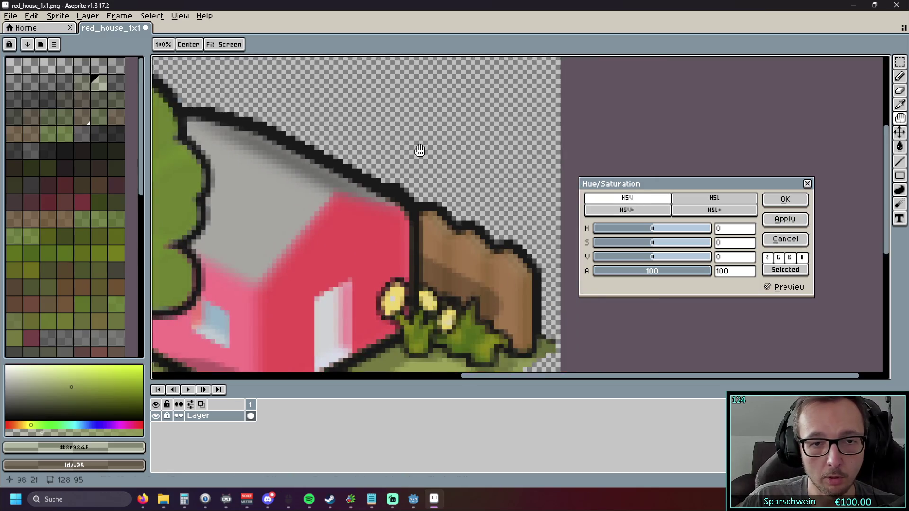
{"action": "scroll", "coordinate": [366, 218], "scroll_direction": "up", "scroll_amount": 4}
{"action": "scroll", "coordinate": [366, 218], "scroll_direction": "down", "scroll_amount": 4}
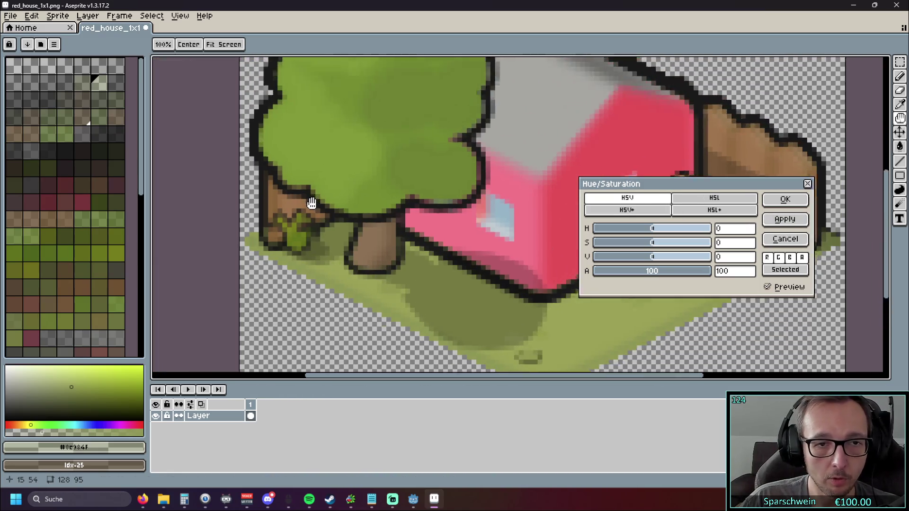
{"action": "scroll", "coordinate": [407, 181], "scroll_direction": "down", "scroll_amount": 2}
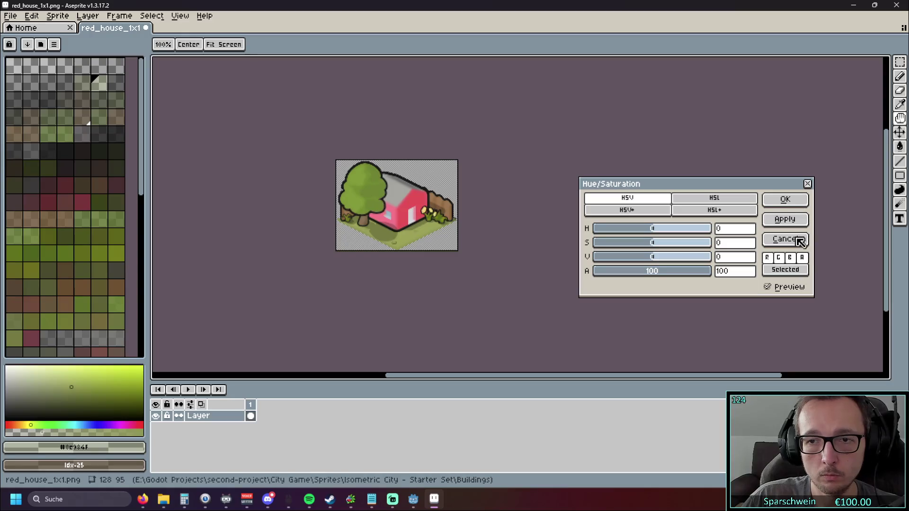
{"action": "left_click", "coordinate": [810, 184]}
Compare the house with and without the hue/saturation edit, leaving it redone
{"action": "scroll", "coordinate": [511, 218], "scroll_direction": "up", "scroll_amount": 5}
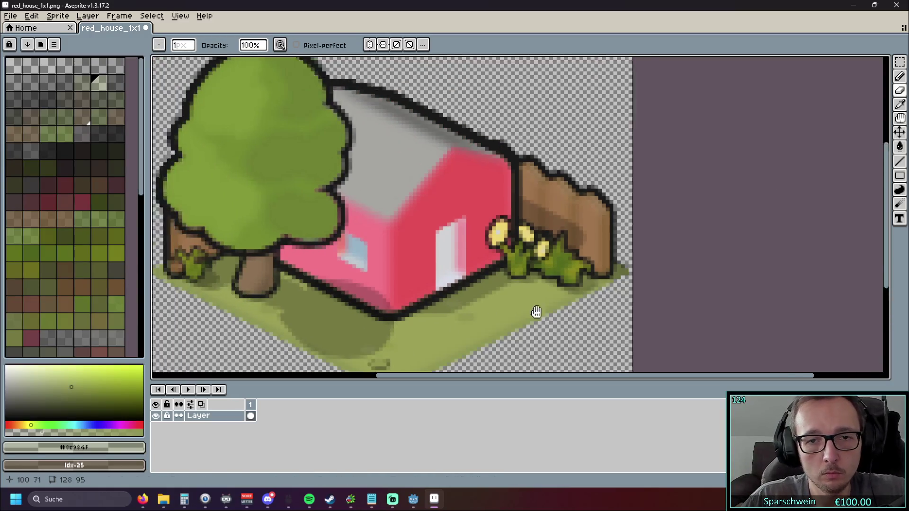
{"action": "key", "text": "ctrl+shift+d"}
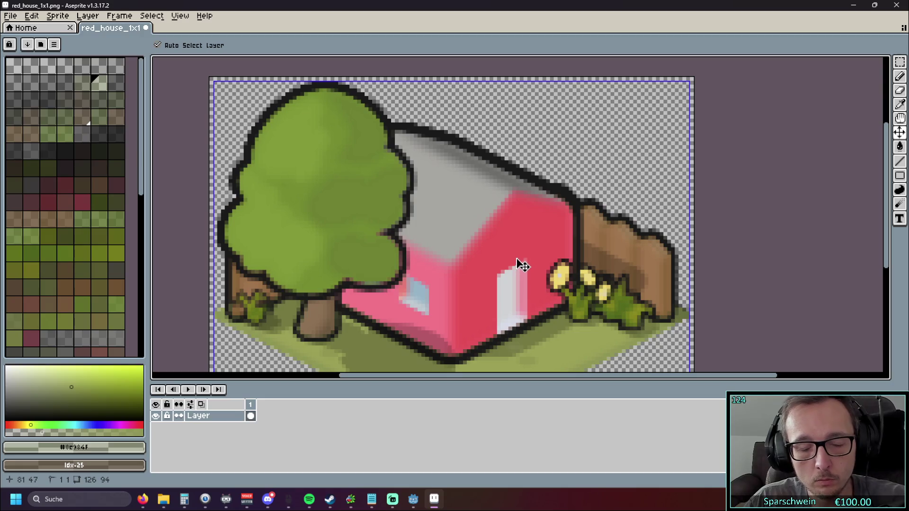
{"action": "key", "text": "ctrl+z"}
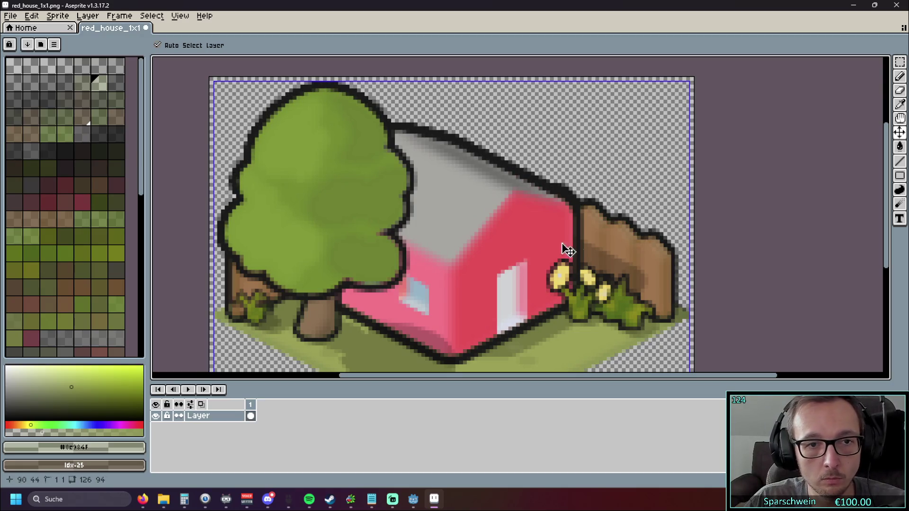
{"action": "scroll", "coordinate": [554, 254], "scroll_direction": "down", "scroll_amount": 2}
{"action": "key", "text": "ctrl+z"}
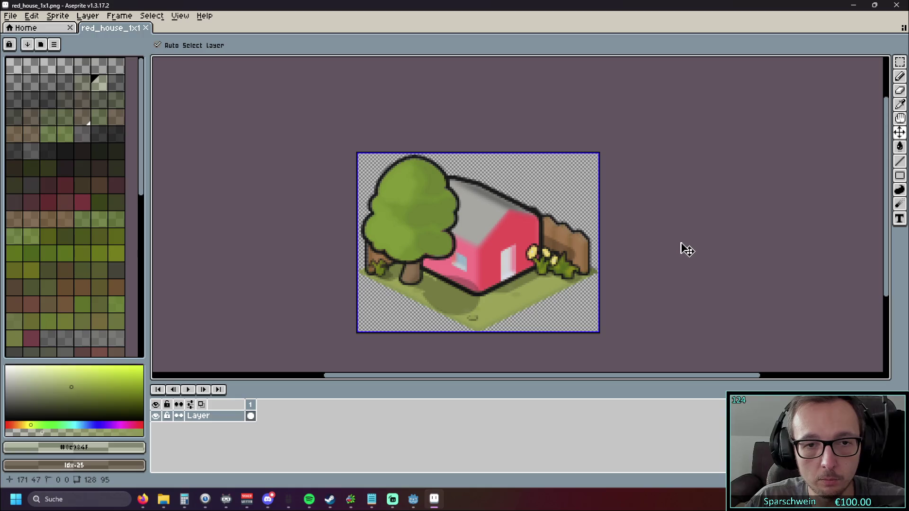
{"action": "key", "text": "ctrl+y"}
{"action": "key", "text": "ctrl+z"}
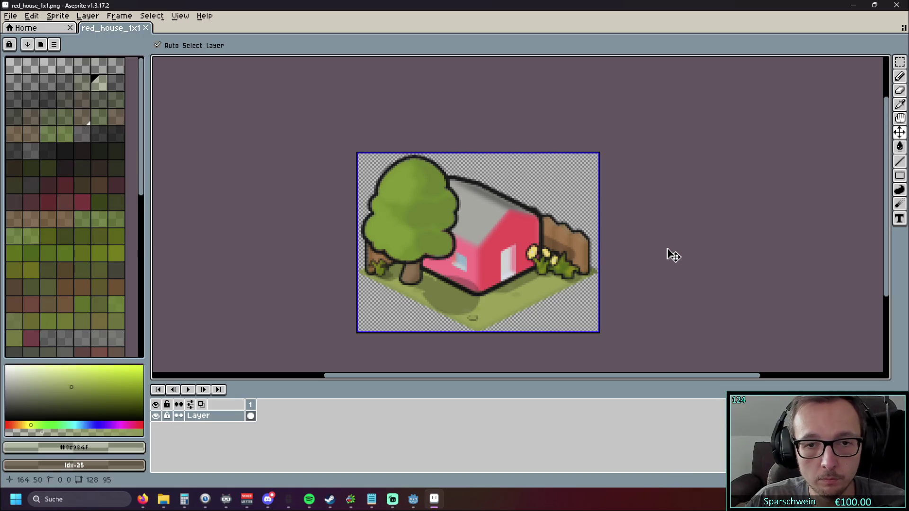
{"action": "key", "text": "ctrl+y"}
{"action": "key", "text": "ctrl+z"}
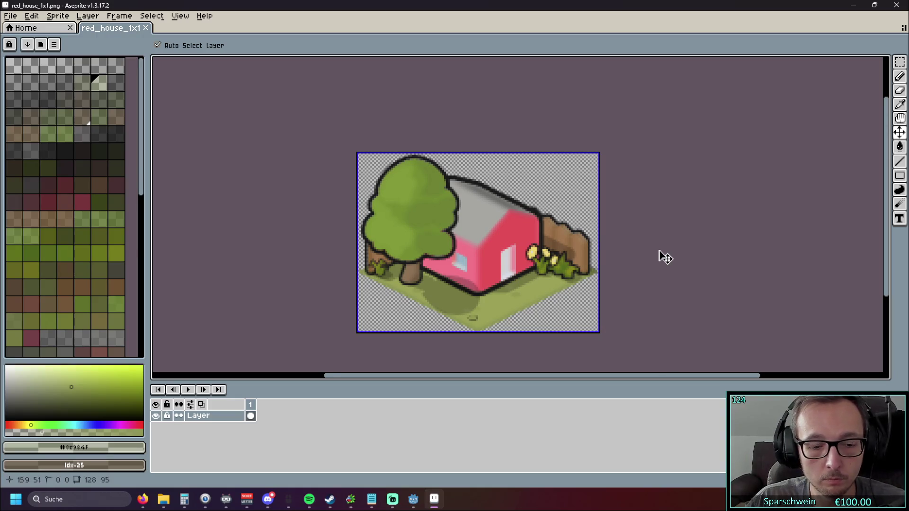
{"action": "key", "text": "ctrl+y"}
{"action": "key", "text": "ctrl+z"}
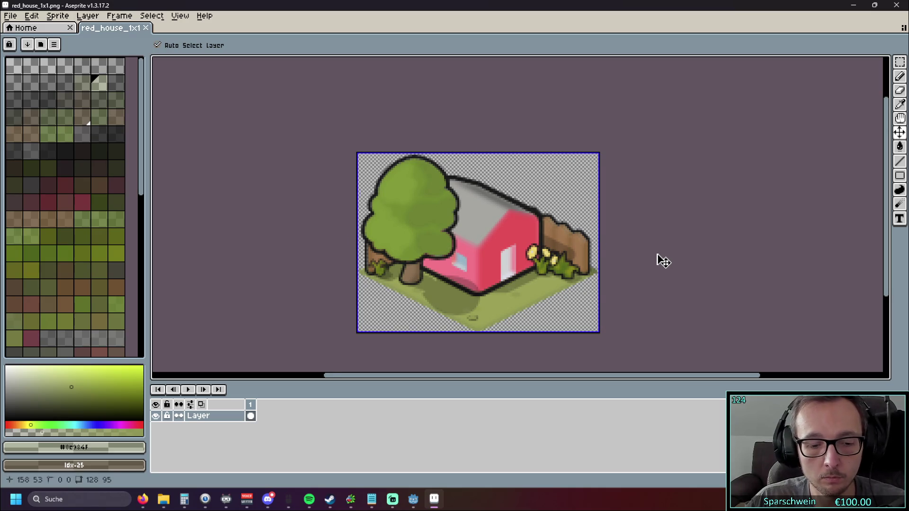
{"action": "key", "text": "ctrl+y"}
{"action": "key", "text": "ctrl+z"}
{"action": "key", "text": "ctrl+y"}
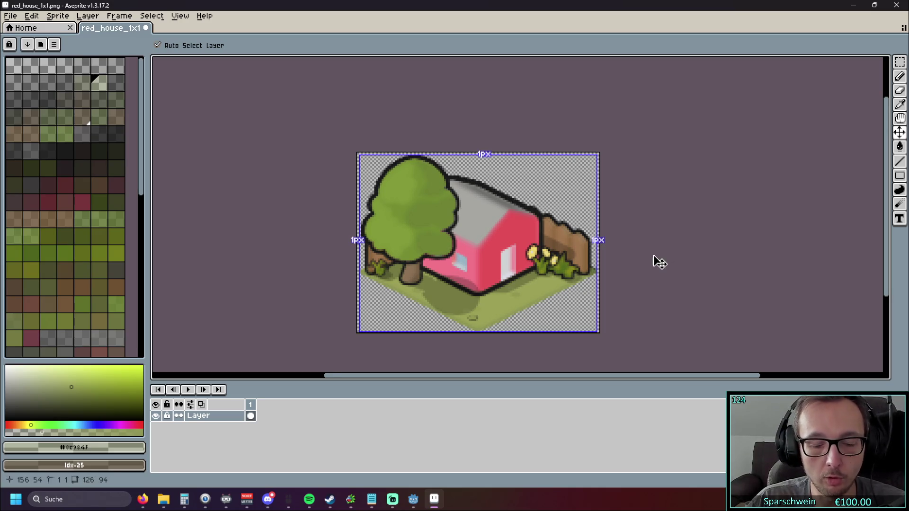
{"action": "key", "text": "ctrl+z"}
{"action": "key", "text": "ctrl+y"}
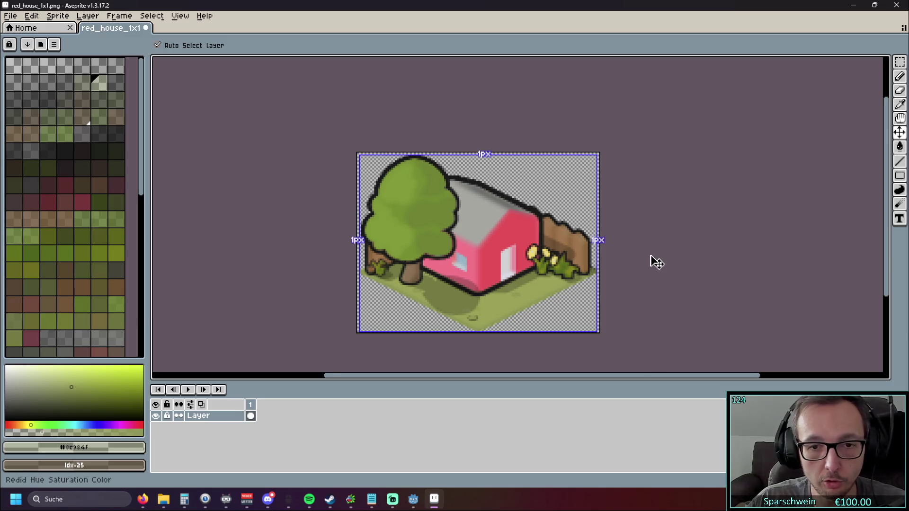
{"action": "key", "text": "ctrl+z"}
{"action": "key", "text": "ctrl+y"}
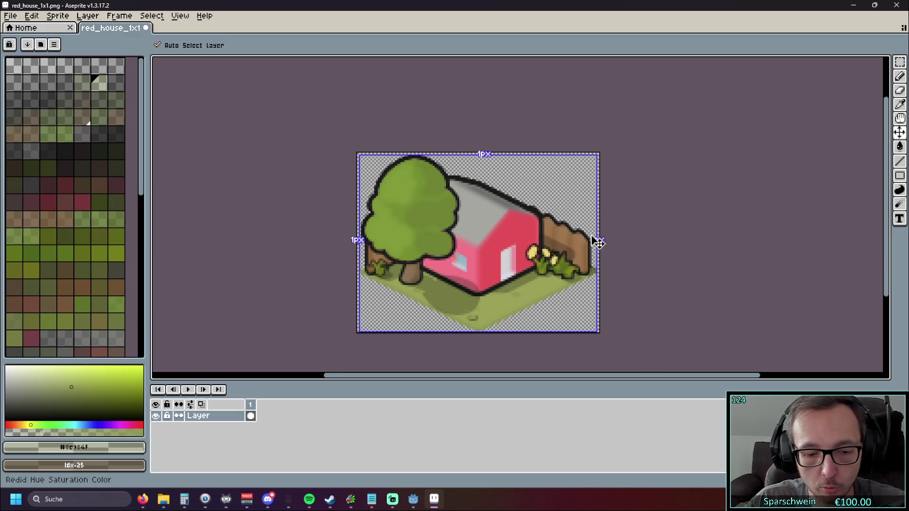
Switch to the Pencil tool and close Aseprite with the red house sprite
{"action": "key", "text": "ctrl+s"}
{"action": "key", "text": "b"}
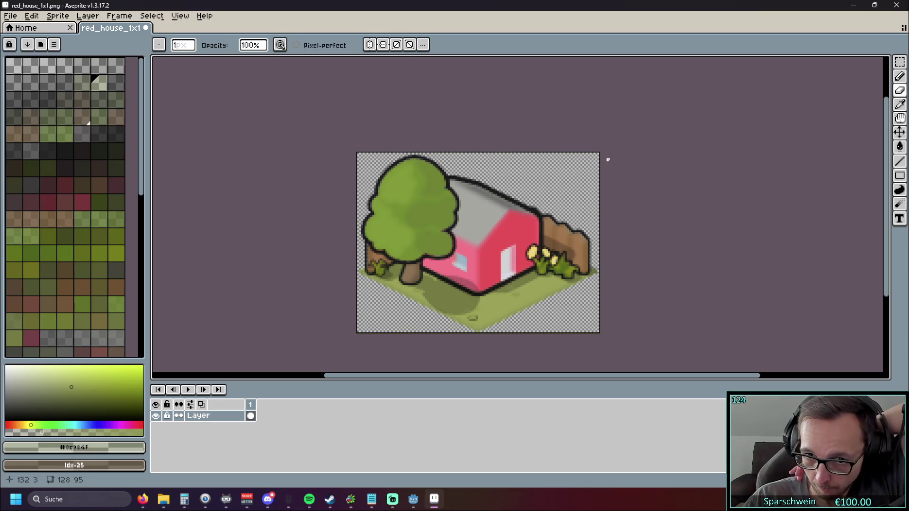
{"action": "left_click", "coordinate": [897, 7]}
Discard the sprite changes, run the game, and place seven red houses in a cluster
{"action": "left_click", "coordinate": [470, 272]}
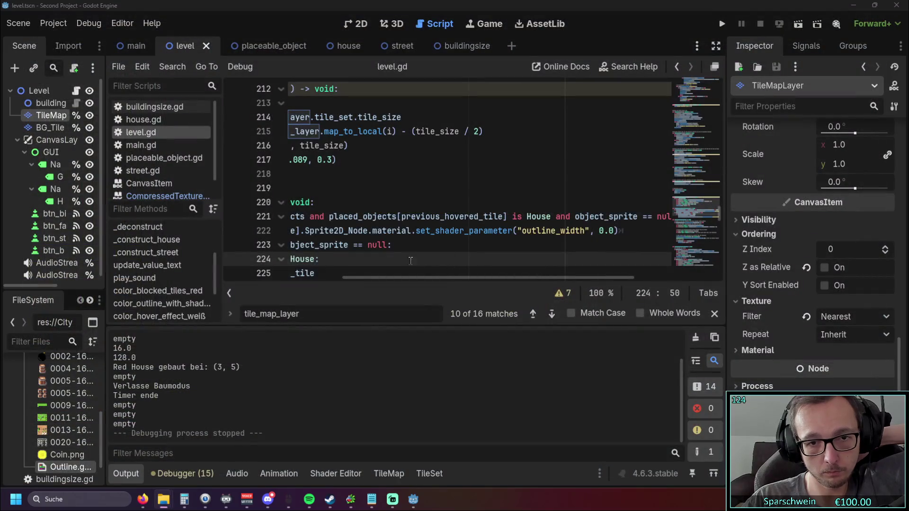
{"action": "left_click", "coordinate": [724, 23]}
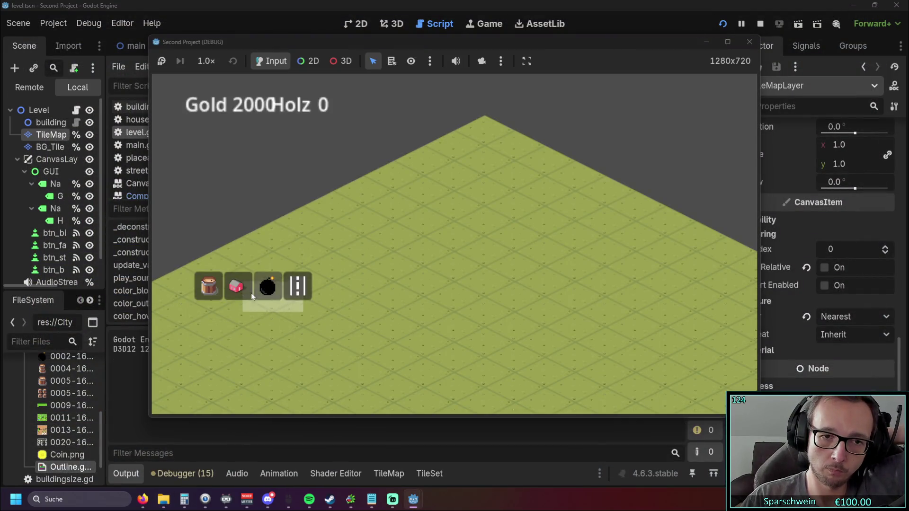
{"action": "left_click", "coordinate": [235, 286]}
{"action": "left_click", "coordinate": [437, 251]}
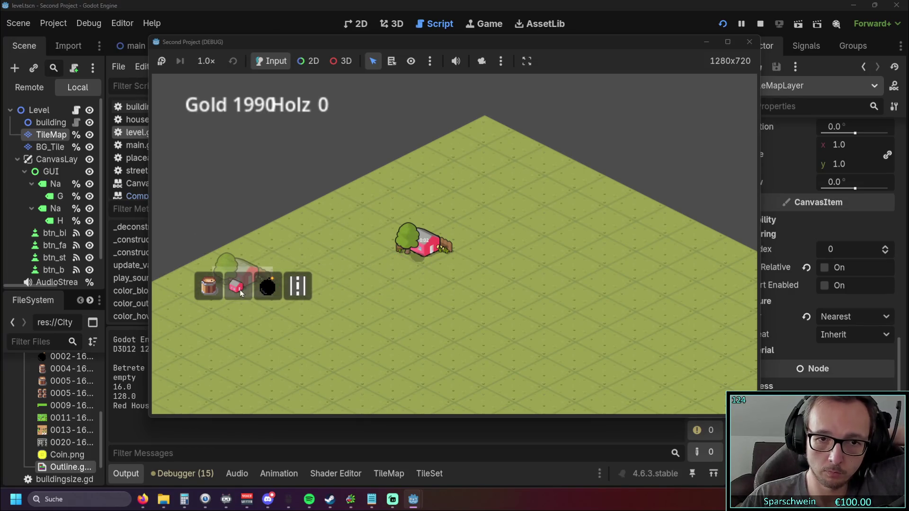
{"action": "left_click", "coordinate": [394, 267]}
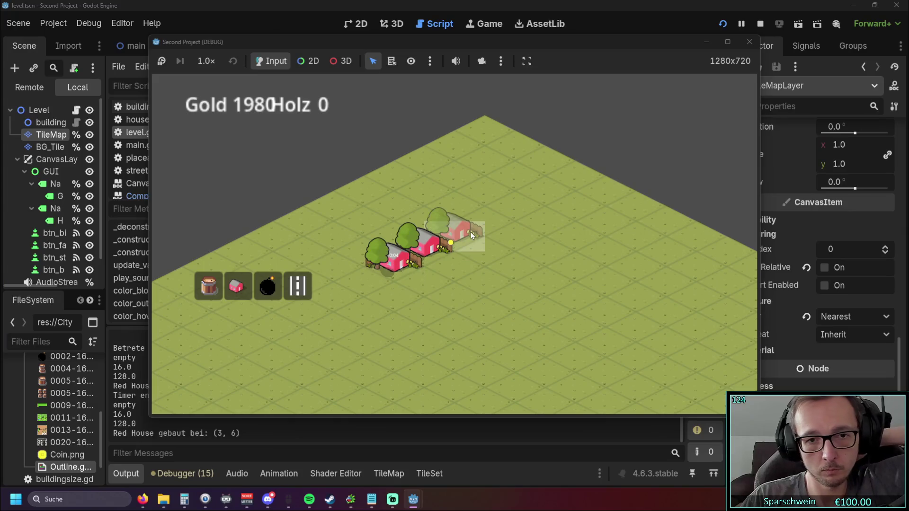
{"action": "left_click", "coordinate": [470, 232]}
{"action": "left_click", "coordinate": [503, 220]}
{"action": "left_click", "coordinate": [533, 204]}
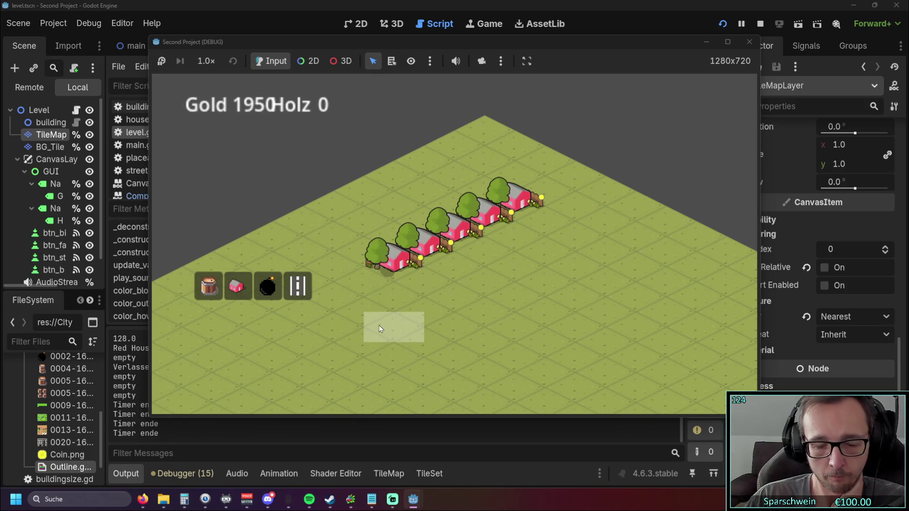
{"action": "left_click", "coordinate": [365, 281]}
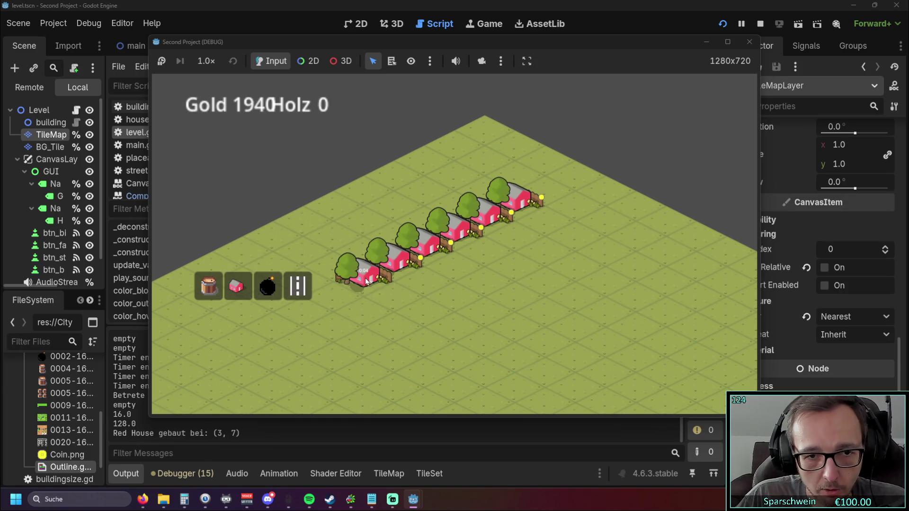
{"action": "left_click", "coordinate": [427, 280]}
{"action": "right_click", "coordinate": [421, 289]}
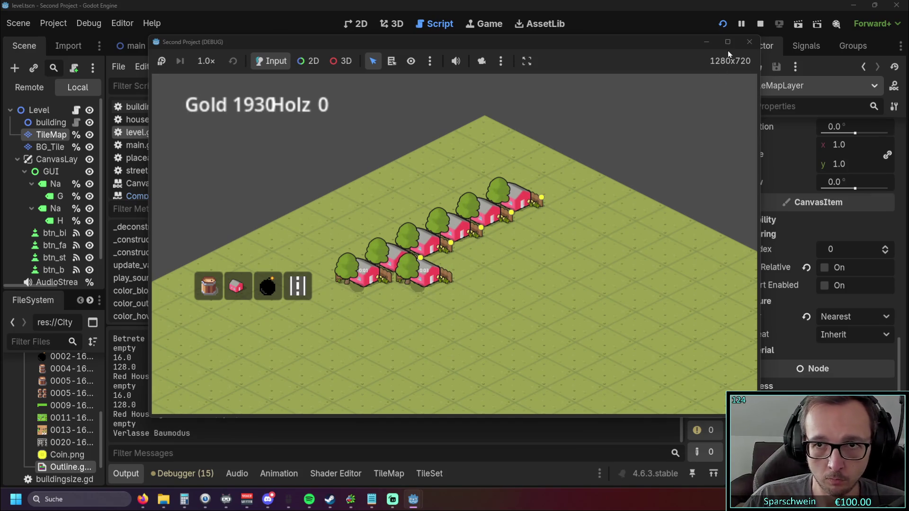
Add one more red house, then demolish four houses, ending with 1920 gold
{"action": "left_click", "coordinate": [236, 286]}
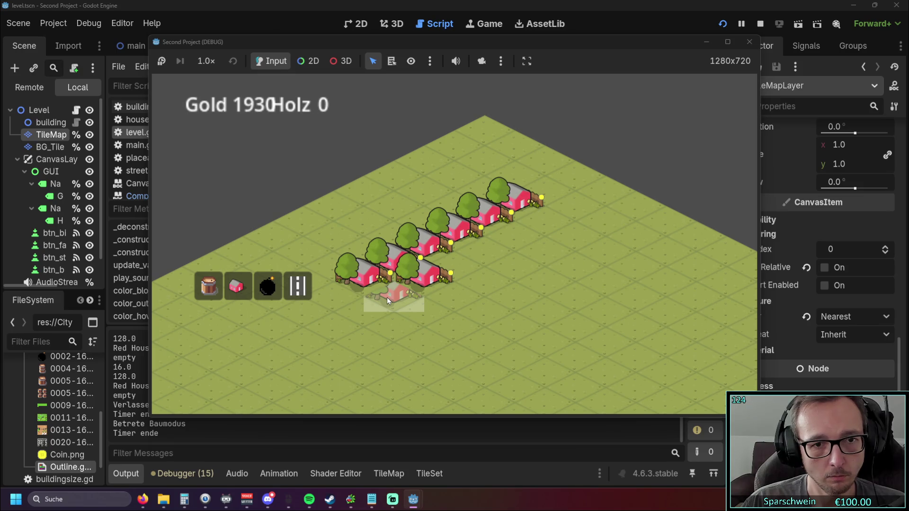
{"action": "left_click", "coordinate": [388, 297]}
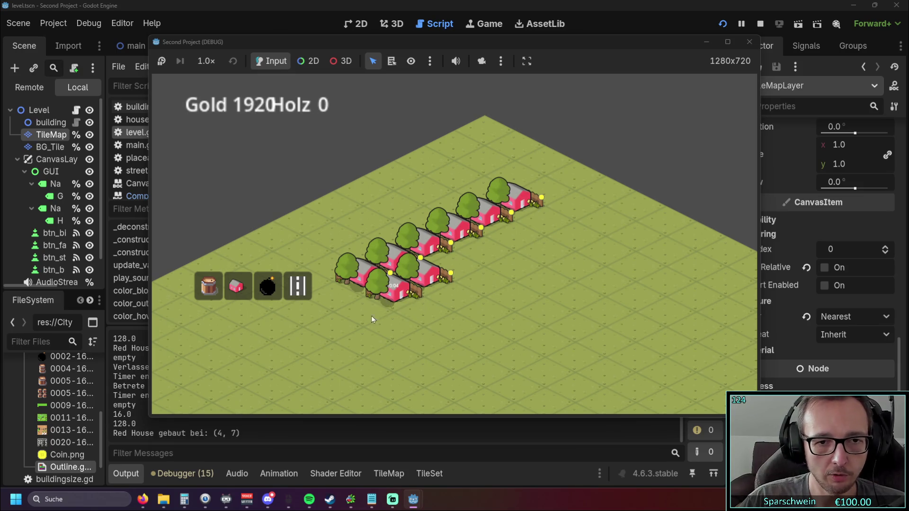
{"action": "left_click", "coordinate": [267, 286]}
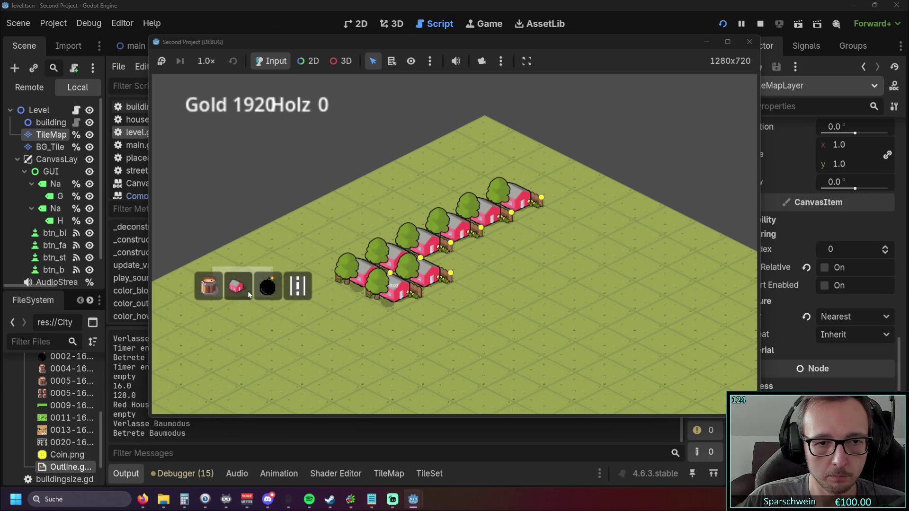
{"action": "left_click", "coordinate": [383, 289]}
{"action": "left_click", "coordinate": [351, 275]}
{"action": "left_click", "coordinate": [393, 256]}
{"action": "left_click", "coordinate": [419, 258]}
Demolish the last four red houses from the earlier row
{"action": "left_click", "coordinate": [419, 258]}
{"action": "left_click", "coordinate": [452, 232]}
{"action": "left_click", "coordinate": [483, 218]}
{"action": "left_click", "coordinate": [514, 204]}
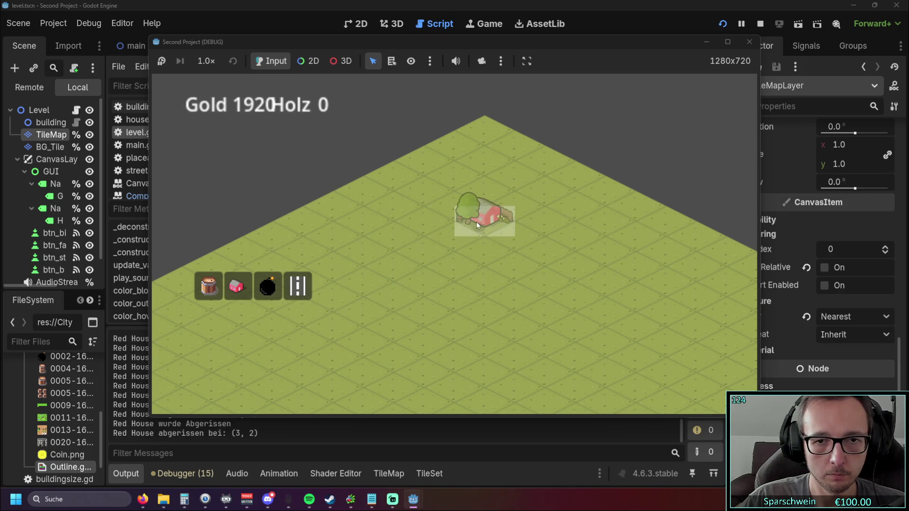
{"action": "key", "text": "Escape"}
Rebuild four red houses in a diagonal line
{"action": "left_click", "coordinate": [237, 286]}
{"action": "left_click", "coordinate": [423, 273]}
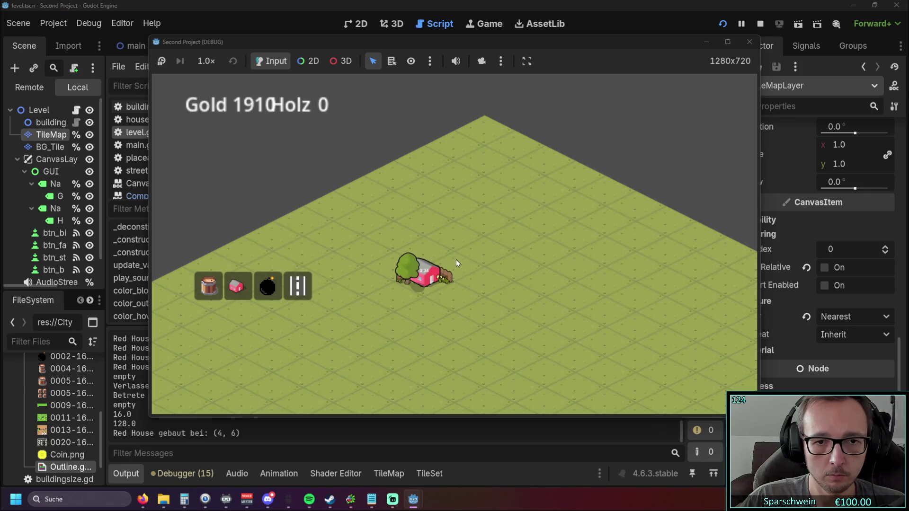
{"action": "left_click", "coordinate": [455, 258]}
{"action": "left_click", "coordinate": [484, 243]}
{"action": "left_click", "coordinate": [515, 228]}
Demolish all four diagonal red houses again
{"action": "left_click", "coordinate": [268, 286]}
{"action": "left_click", "coordinate": [454, 260]}
{"action": "key", "text": "Escape"}
{"action": "left_click", "coordinate": [267, 286]}
{"action": "left_click", "coordinate": [423, 273]}
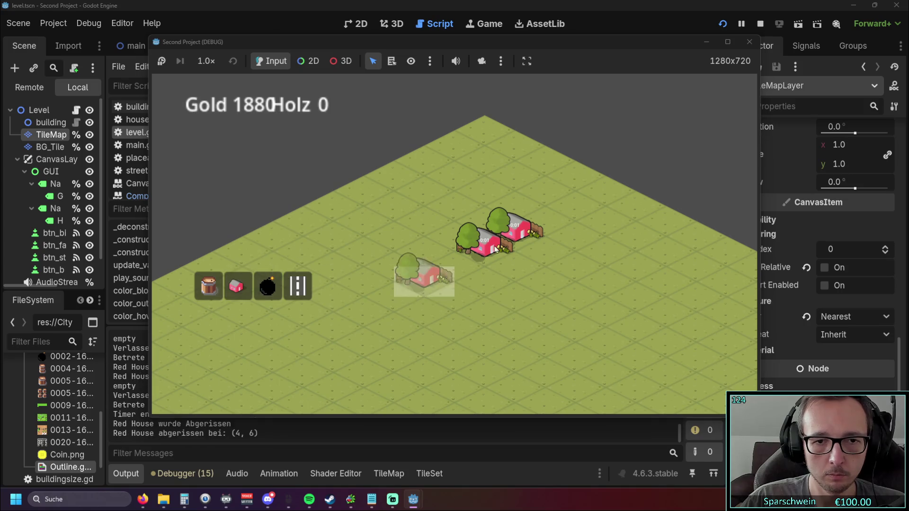
{"action": "left_click", "coordinate": [482, 242]}
{"action": "left_click", "coordinate": [514, 226]}
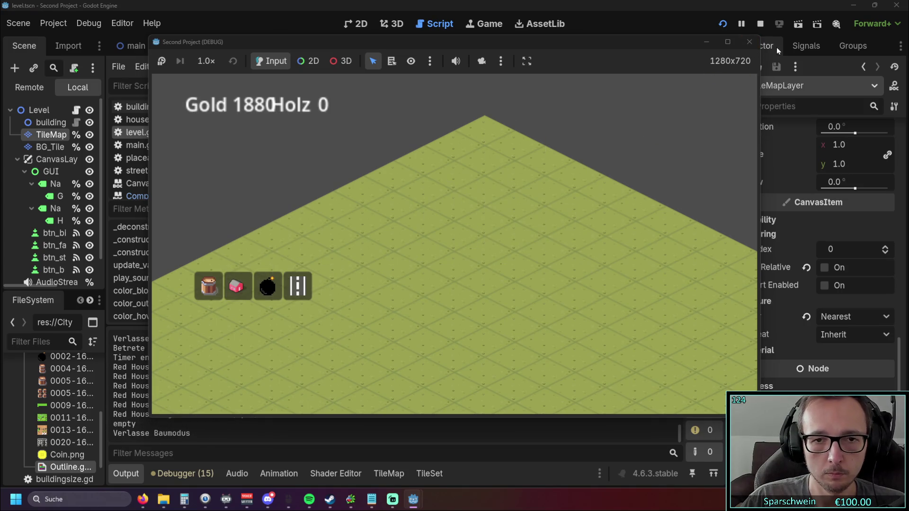
Build streets from (4, 6) through (4, 2), then close the game window
{"action": "left_click", "coordinate": [297, 286]}
{"action": "left_click", "coordinate": [455, 266]}
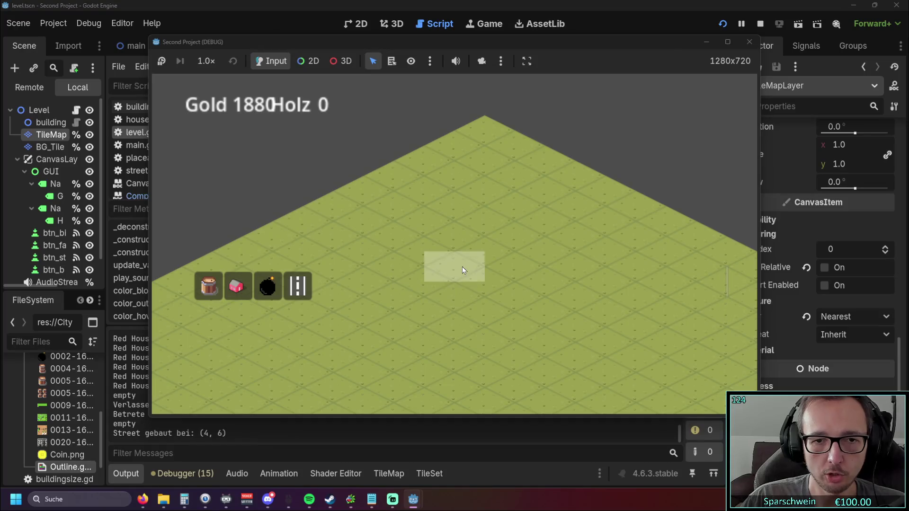
{"action": "left_click", "coordinate": [493, 249]}
{"action": "left_click", "coordinate": [529, 231]}
{"action": "left_click", "coordinate": [529, 231]}
{"action": "left_click", "coordinate": [750, 43]}
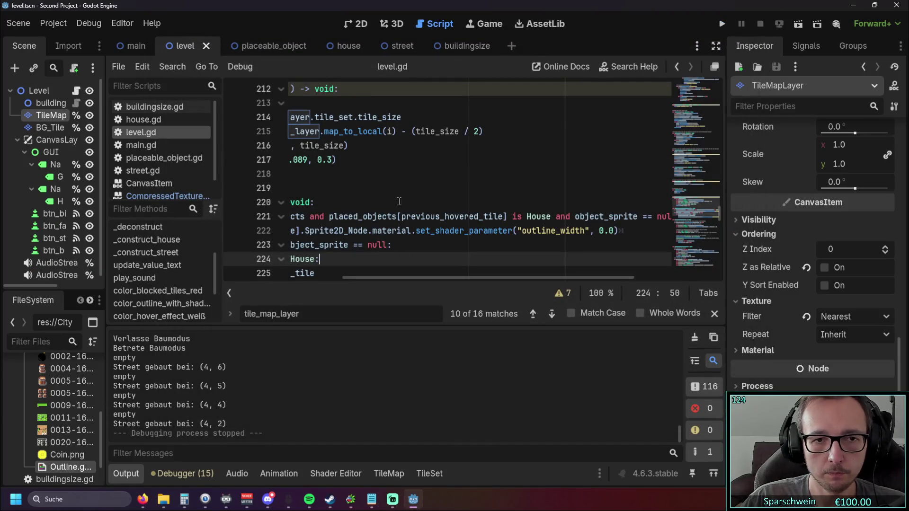
Jump to _draw in level.gd and remove the # before color_blocked_tiles_red(placed_objects) on line 95
{"action": "left_click", "coordinate": [399, 174]}
{"action": "scroll", "coordinate": [426, 189], "scroll_direction": "up", "scroll_amount": 2}
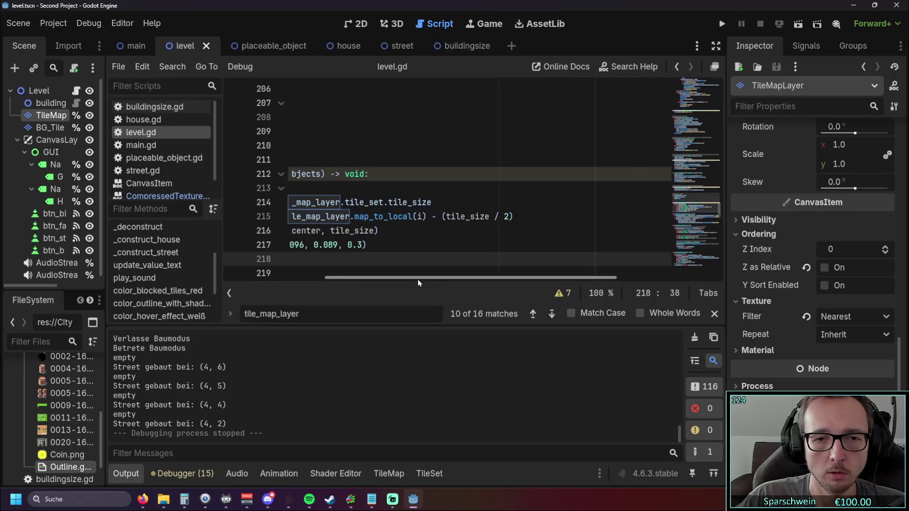
{"action": "left_click_drag", "start_coordinate": [427, 279], "coordinate": [322, 279]}
{"action": "scroll", "coordinate": [159, 269], "scroll_direction": "up", "scroll_amount": 3}
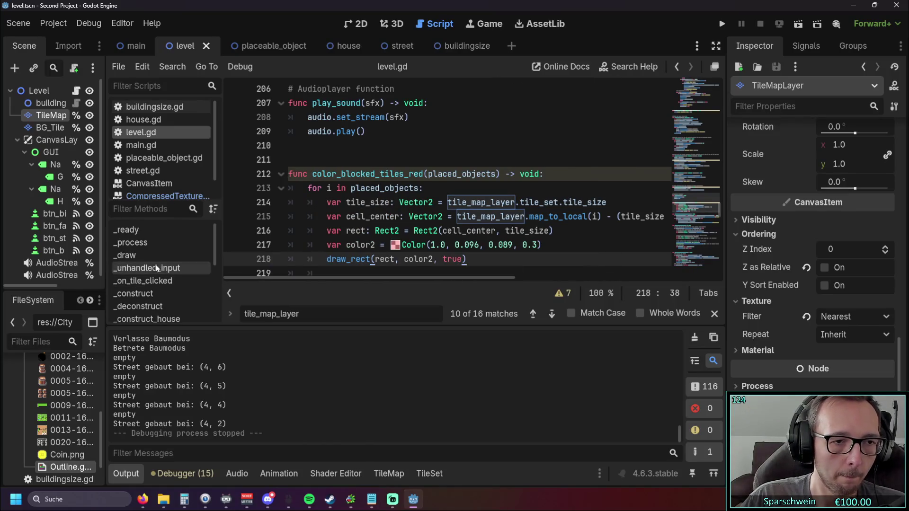
{"action": "left_click", "coordinate": [127, 255]}
{"action": "left_click", "coordinate": [315, 216]}
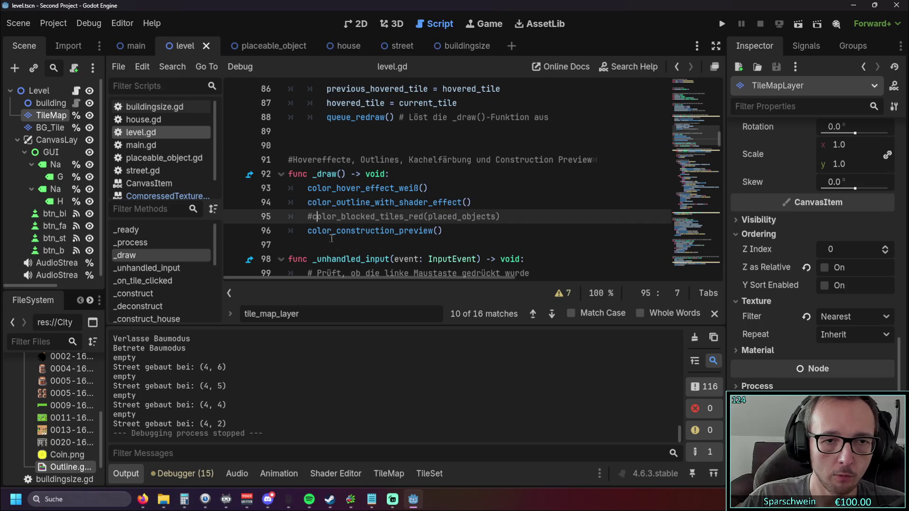
{"action": "key", "text": "BackSpace"}
{"action": "left_click", "coordinate": [449, 185]}
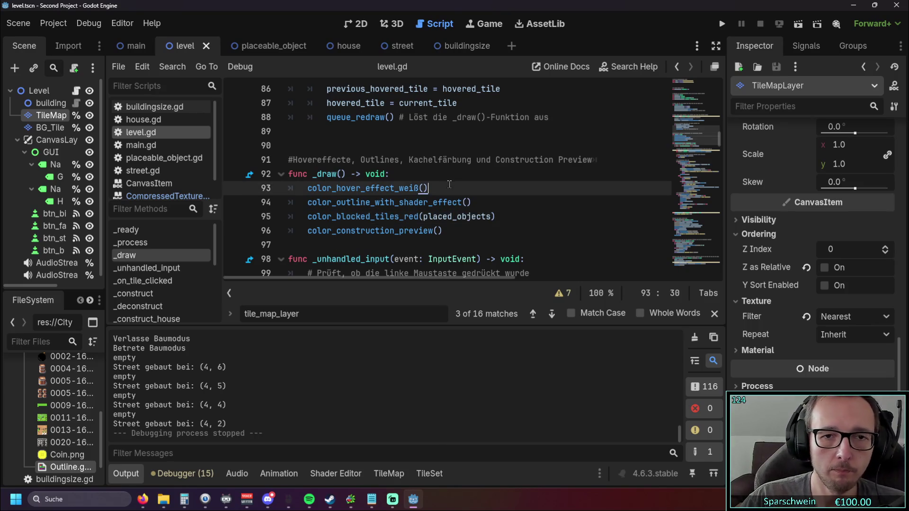
{"action": "left_click_drag", "start_coordinate": [719, 140], "coordinate": [719, 280]}
{"action": "scroll", "coordinate": [485, 220], "scroll_direction": "up", "scroll_amount": 10}
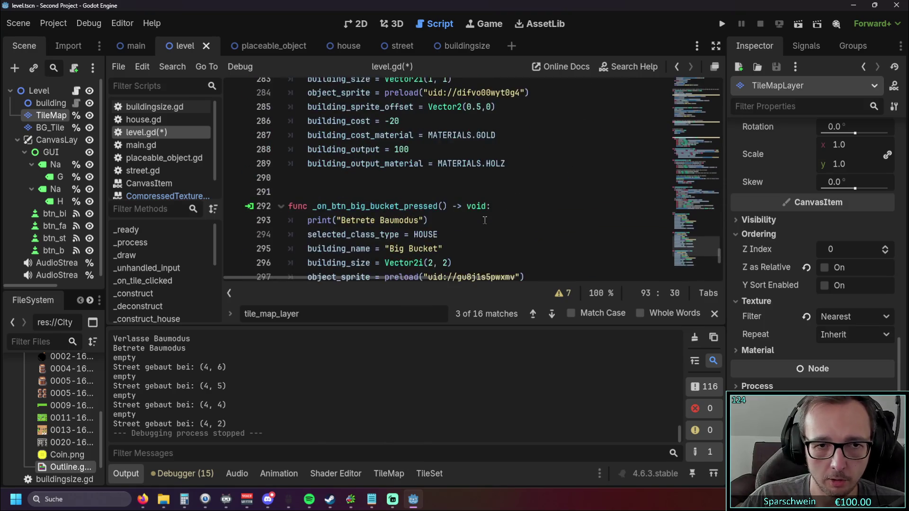
{"action": "scroll", "coordinate": [485, 220], "scroll_direction": "up", "scroll_amount": 5}
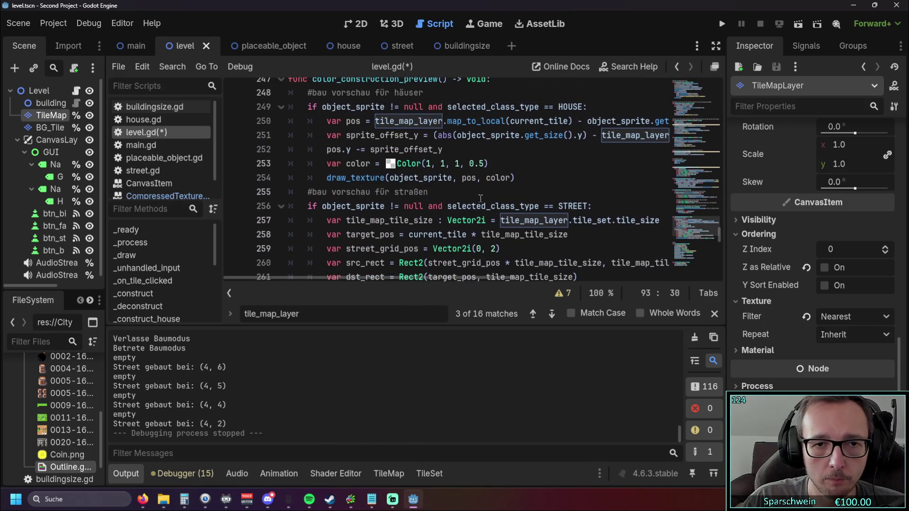
{"action": "mouse_move", "coordinate": [348, 277]}
{"action": "left_mouse_down"}
{"action": "mouse_move", "coordinate": [426, 274]}
{"action": "mouse_move", "coordinate": [294, 267]}
{"action": "left_mouse_up"}
{"action": "scroll", "coordinate": [399, 205], "scroll_direction": "up", "scroll_amount": 1}
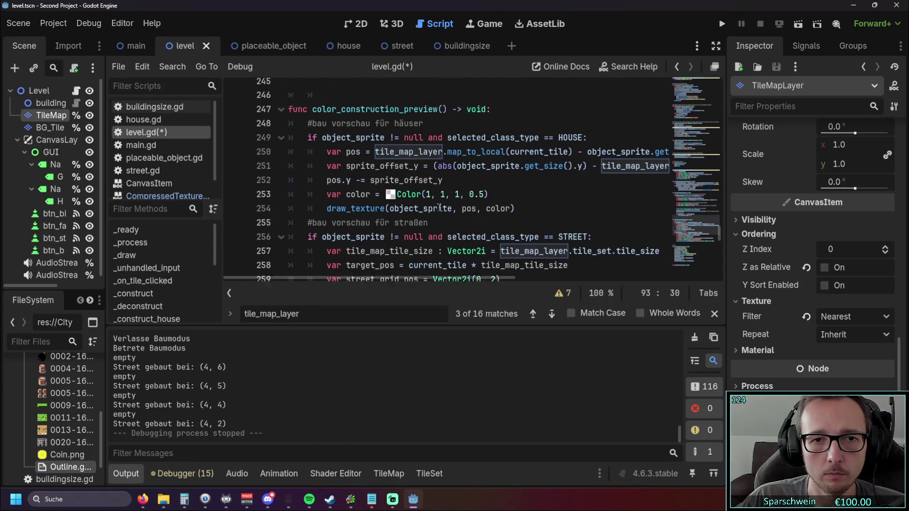
{"action": "mouse_move", "coordinate": [409, 208]}
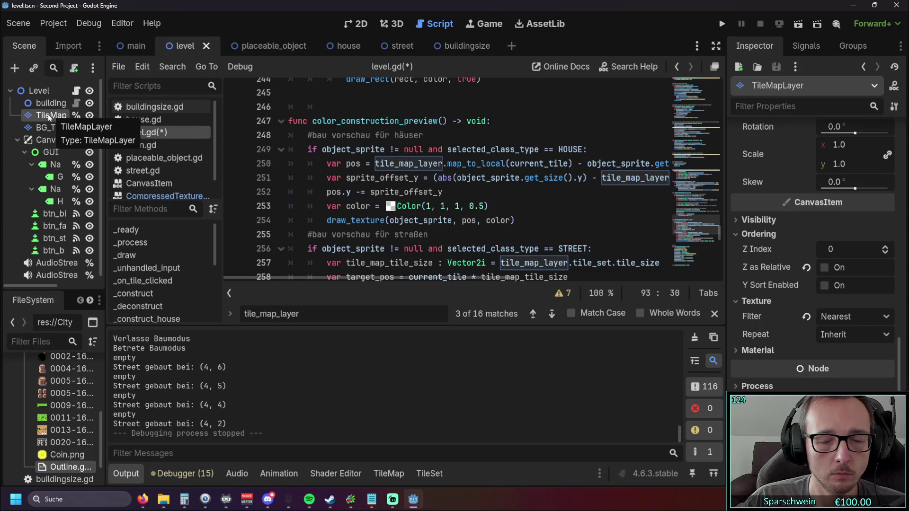
{"action": "scroll", "coordinate": [380, 277], "scroll_direction": "right", "scroll_amount": 2}
{"action": "scroll", "coordinate": [380, 277], "scroll_direction": "left", "scroll_amount": 2}
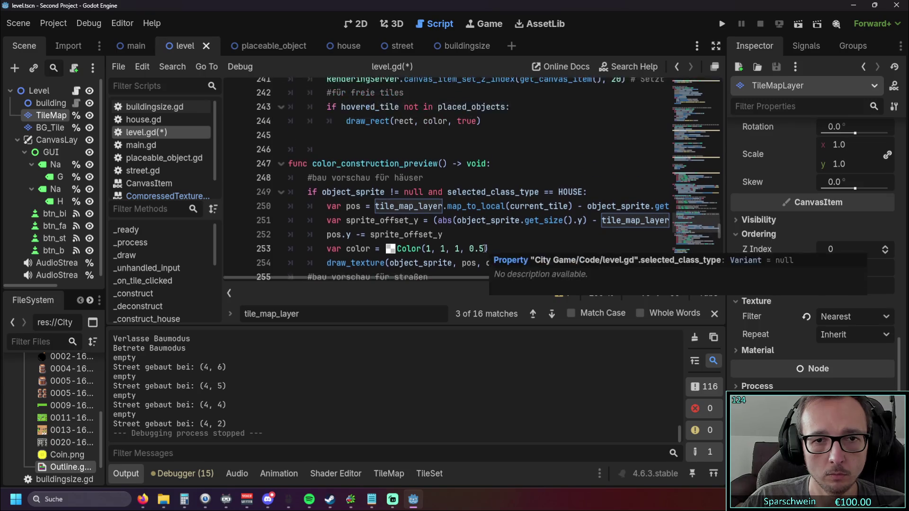
{"action": "mouse_move", "coordinate": [387, 278]}
{"action": "left_mouse_down"}
{"action": "mouse_move", "coordinate": [470, 275]}
{"action": "mouse_move", "coordinate": [371, 275]}
{"action": "left_mouse_up"}
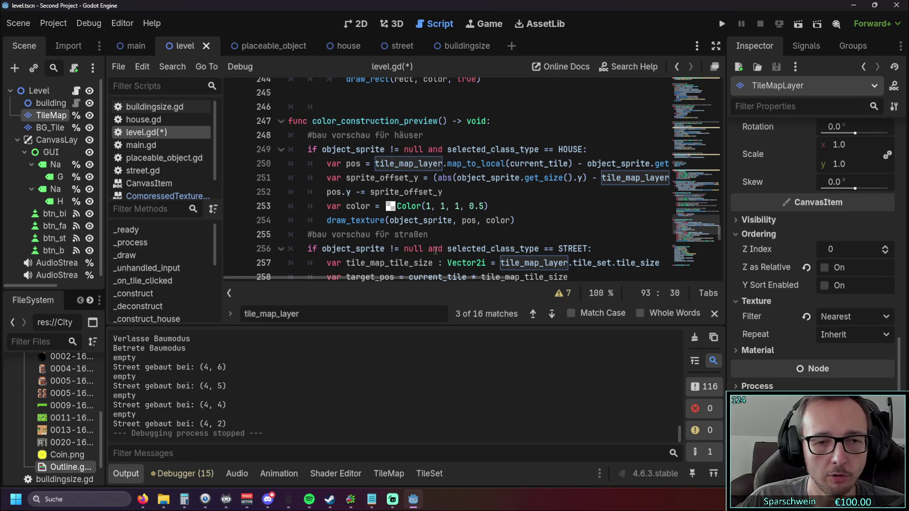
{"action": "left_click", "coordinate": [348, 222]}
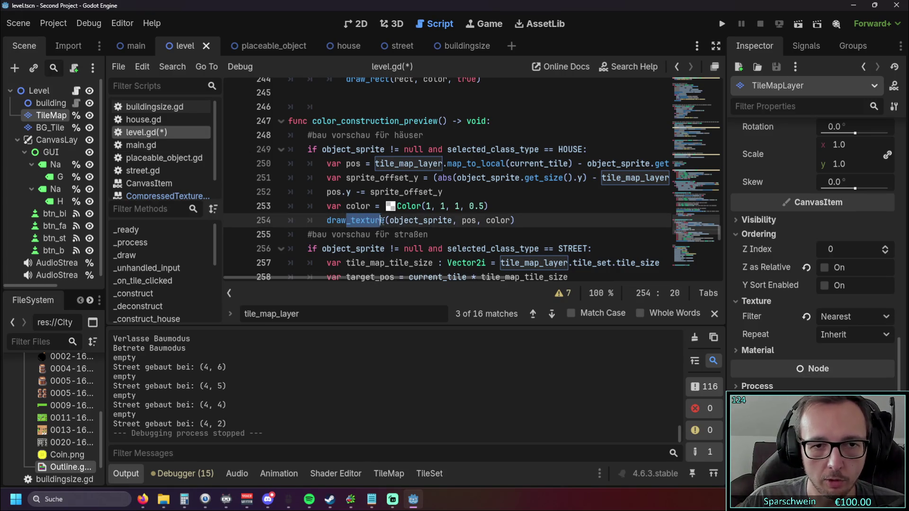
{"action": "left_click", "coordinate": [436, 234]}
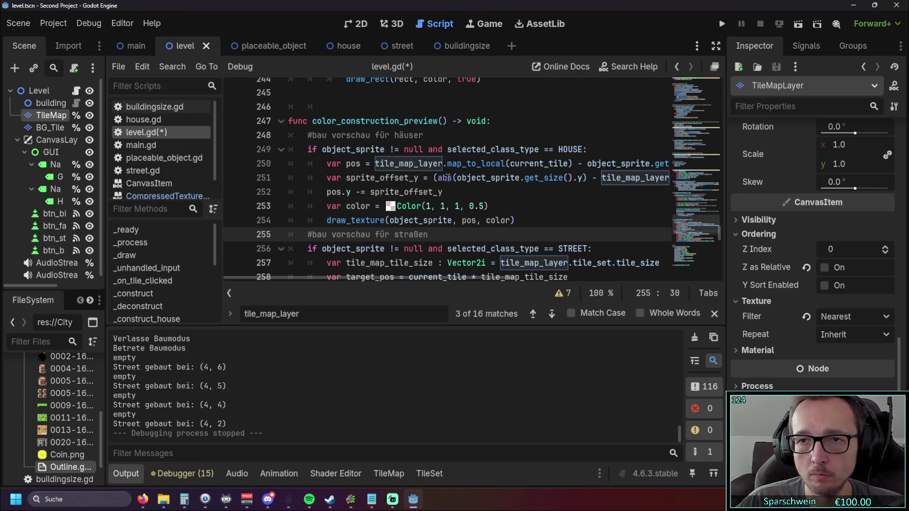
{"action": "left_click", "coordinate": [884, 247]}
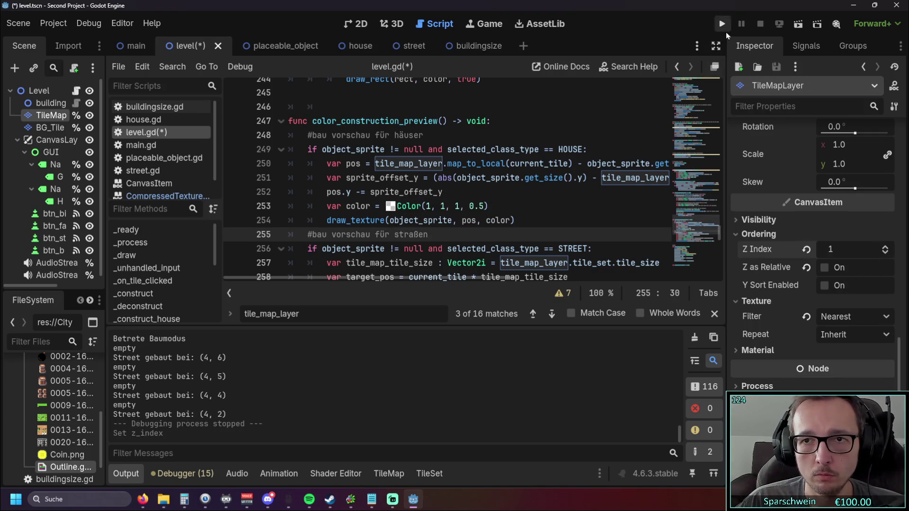
Run the game, place red houses up to (4, 7), stop it, and set TileMap Z Index to 0
{"action": "left_click", "coordinate": [722, 24]}
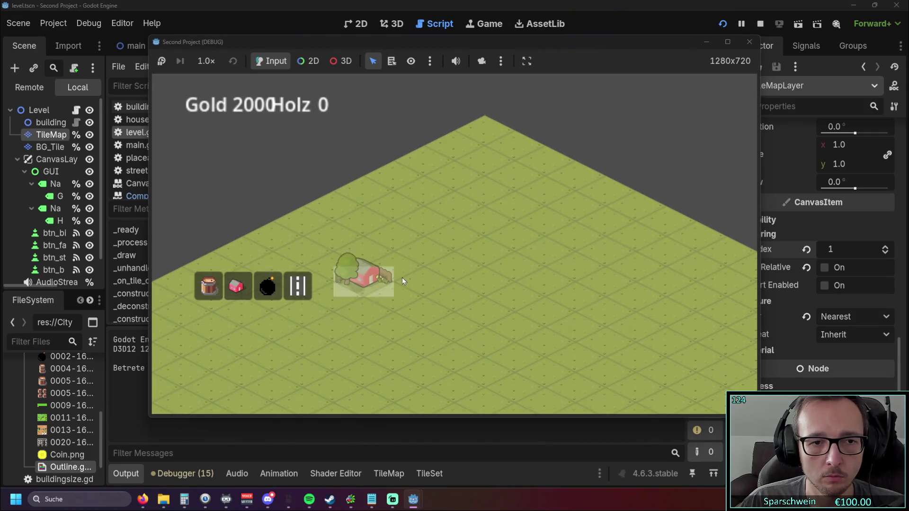
{"action": "left_click", "coordinate": [364, 279]}
{"action": "left_click", "coordinate": [393, 266]}
{"action": "left_click", "coordinate": [424, 253]}
{"action": "left_click", "coordinate": [417, 286]}
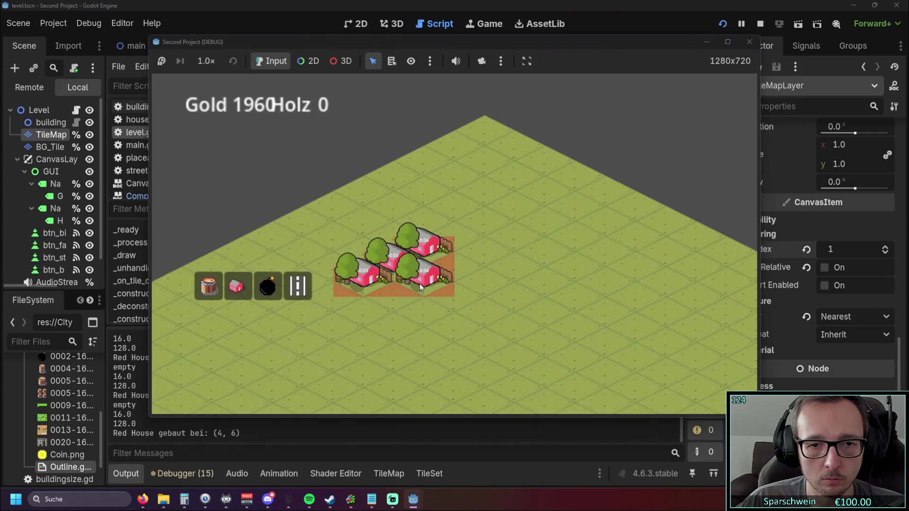
{"action": "left_click", "coordinate": [391, 292]}
{"action": "right_click", "coordinate": [450, 301]}
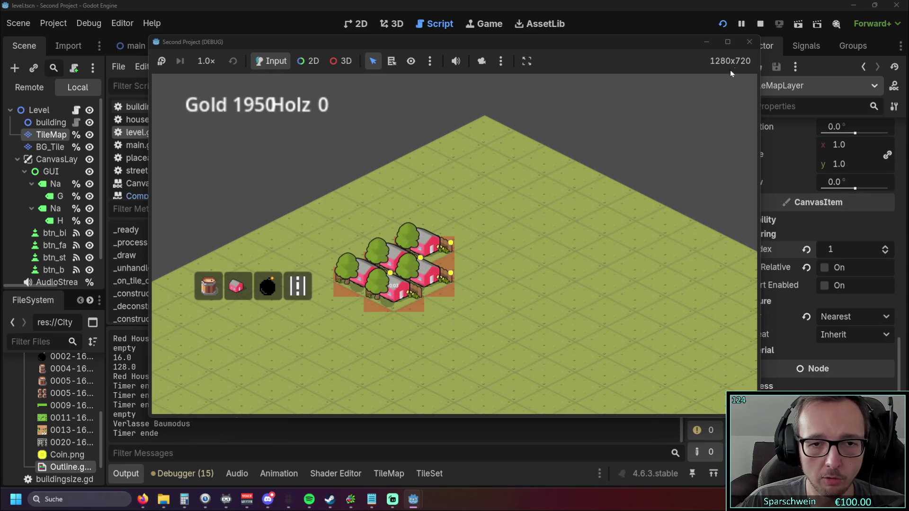
{"action": "left_click", "coordinate": [749, 43]}
{"action": "left_click", "coordinate": [877, 255]}
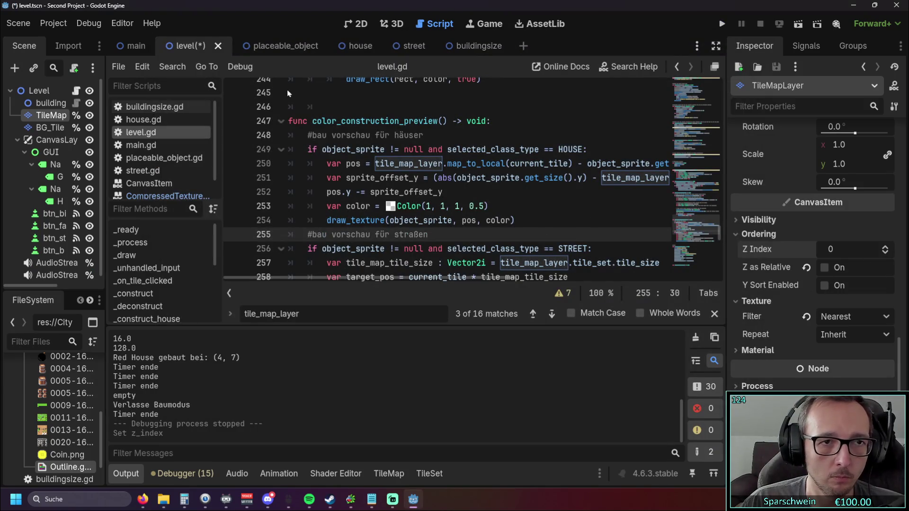
Uncheck Y Sort Enabled under Ordering on the house scene's Sprite2D, then relaunch the game
{"action": "left_click", "coordinate": [356, 48]}
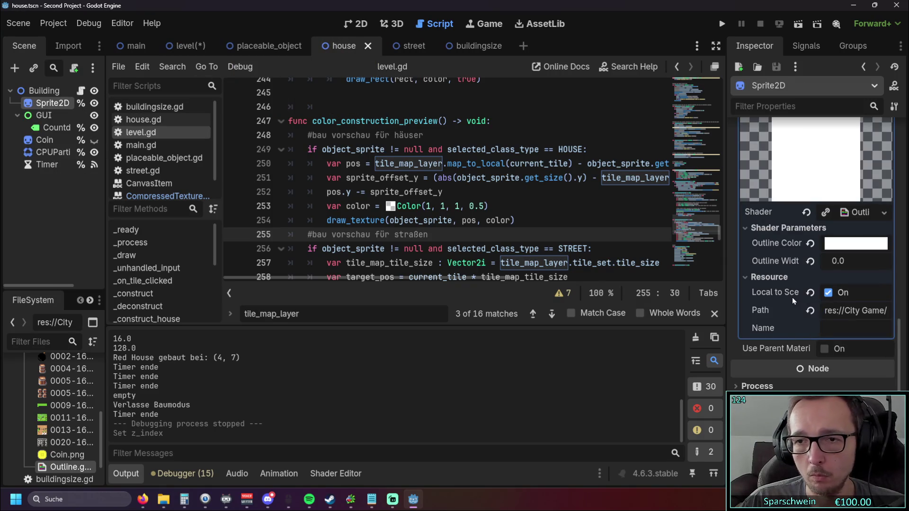
{"action": "scroll", "coordinate": [781, 331], "scroll_direction": "up", "scroll_amount": 2}
{"action": "scroll", "coordinate": [767, 360], "scroll_direction": "up", "scroll_amount": 10}
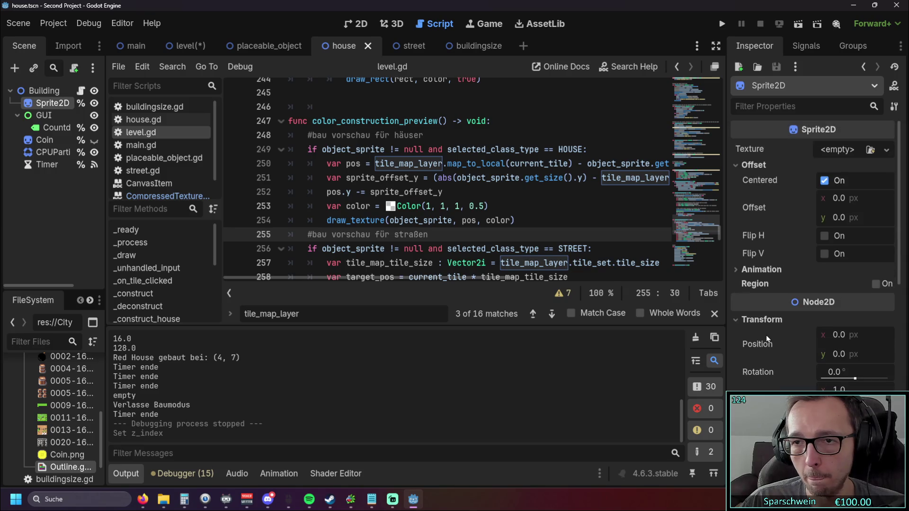
{"action": "scroll", "coordinate": [781, 280], "scroll_direction": "down", "scroll_amount": 3}
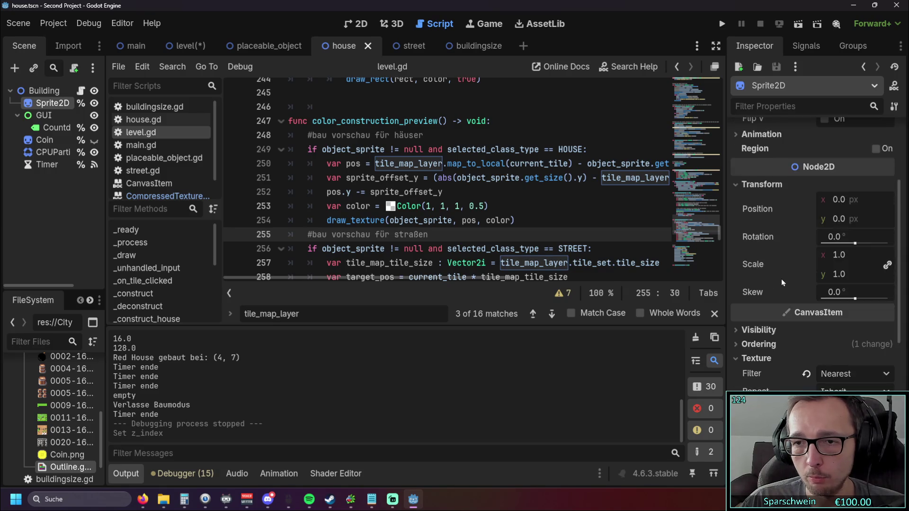
{"action": "left_click", "coordinate": [739, 345]}
{"action": "scroll", "coordinate": [778, 350], "scroll_direction": "down", "scroll_amount": 2}
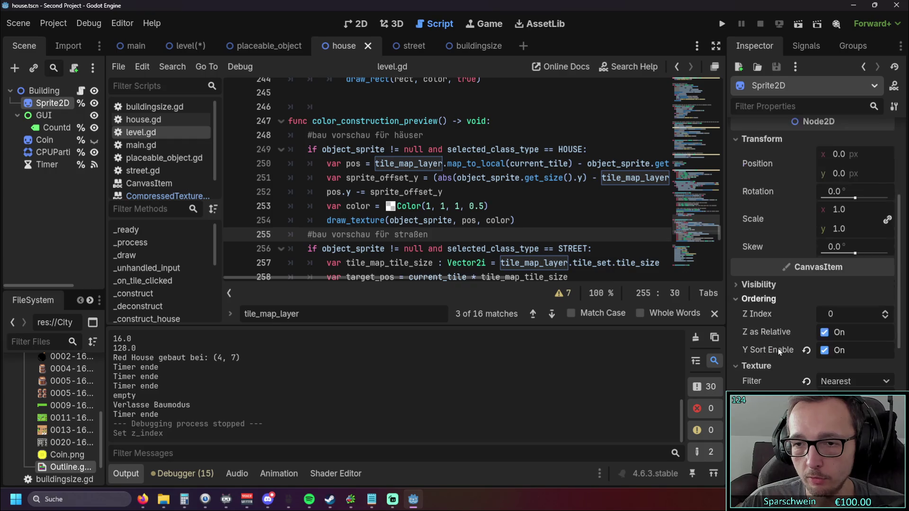
{"action": "left_click", "coordinate": [824, 350]}
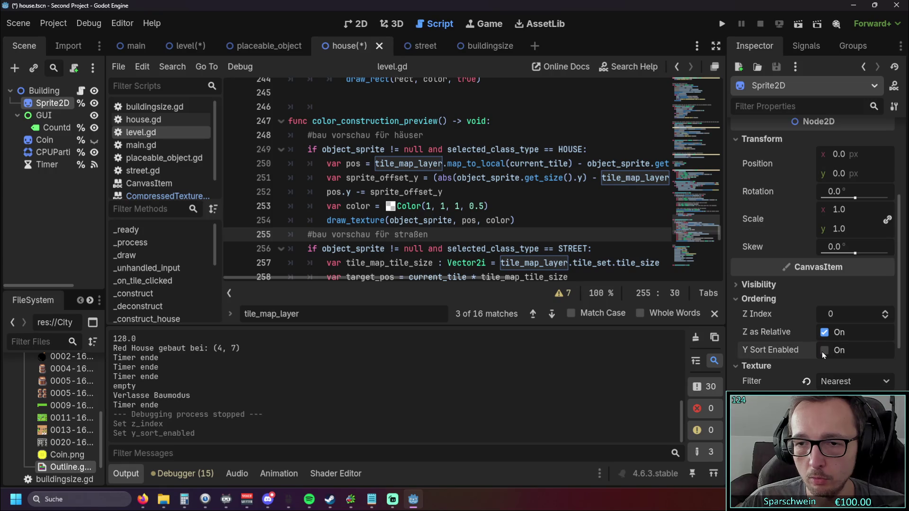
{"action": "left_click", "coordinate": [722, 27]}
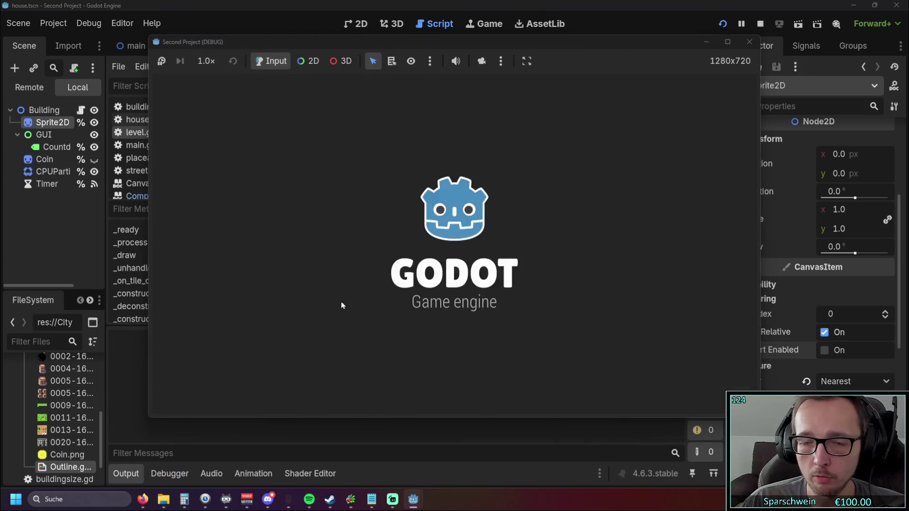
Place seven red houses in a cluster, stop the game, and re-check Y Sort Enabled on the house Sprite2D
{"action": "left_click", "coordinate": [237, 286]}
{"action": "left_click", "coordinate": [362, 282]}
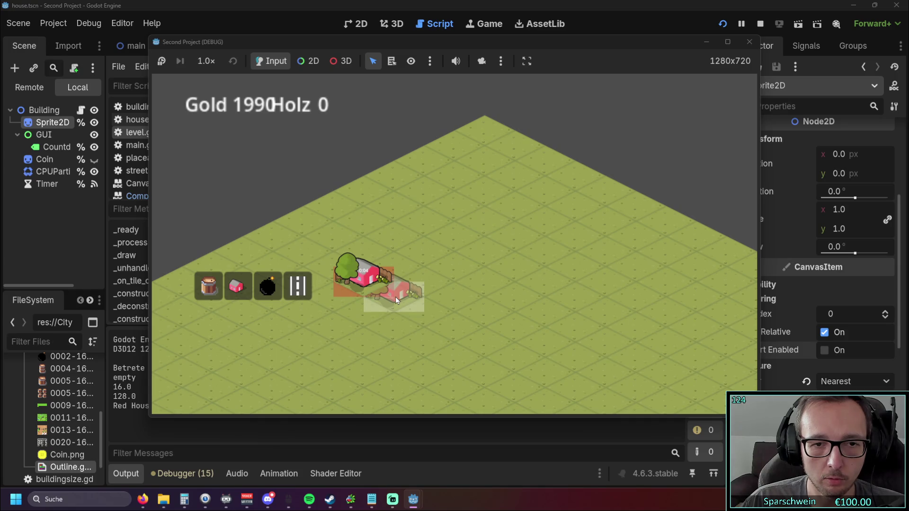
{"action": "left_click", "coordinate": [396, 297]}
{"action": "left_click", "coordinate": [394, 268]}
{"action": "left_click", "coordinate": [423, 285]}
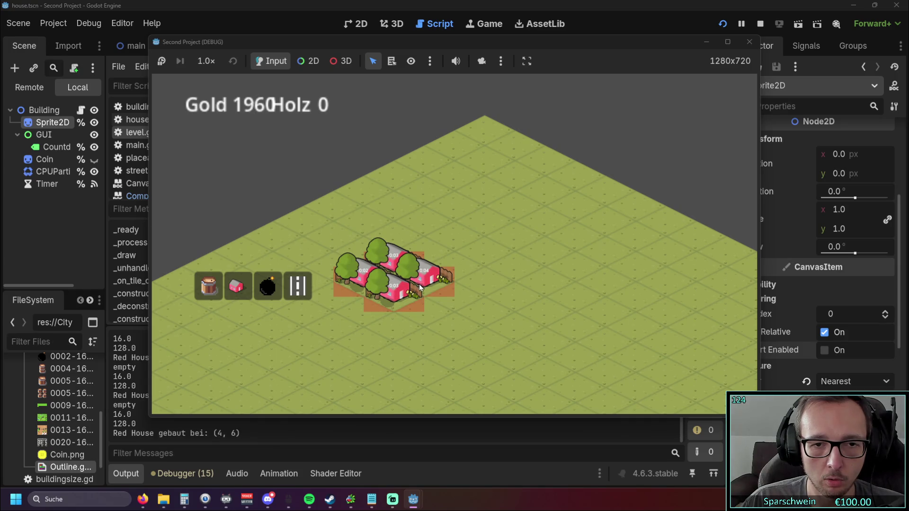
{"action": "left_click", "coordinate": [423, 254]}
{"action": "left_click", "coordinate": [364, 253]}
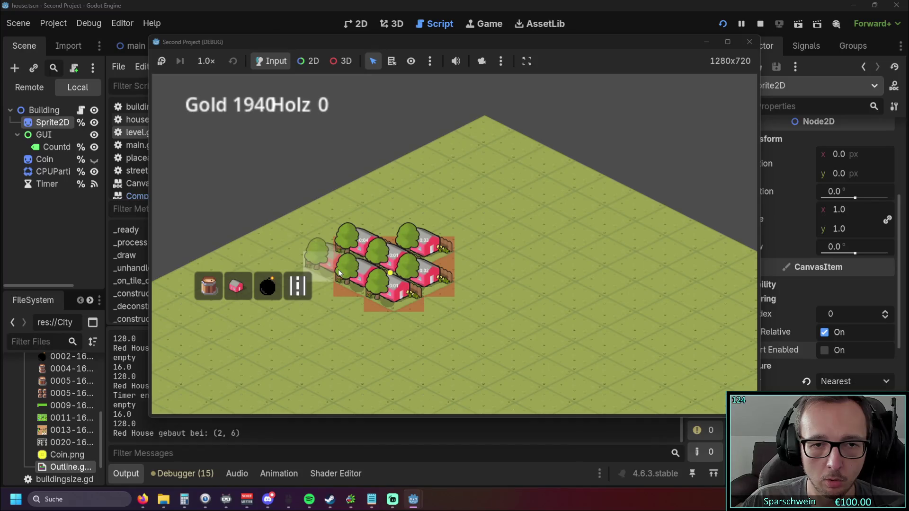
{"action": "left_click", "coordinate": [338, 273]}
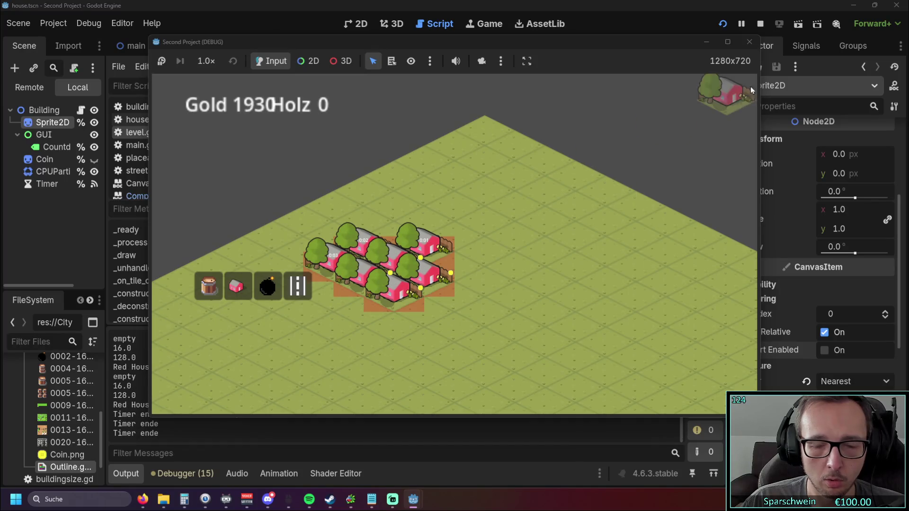
{"action": "left_click", "coordinate": [747, 43]}
{"action": "left_click", "coordinate": [824, 350]}
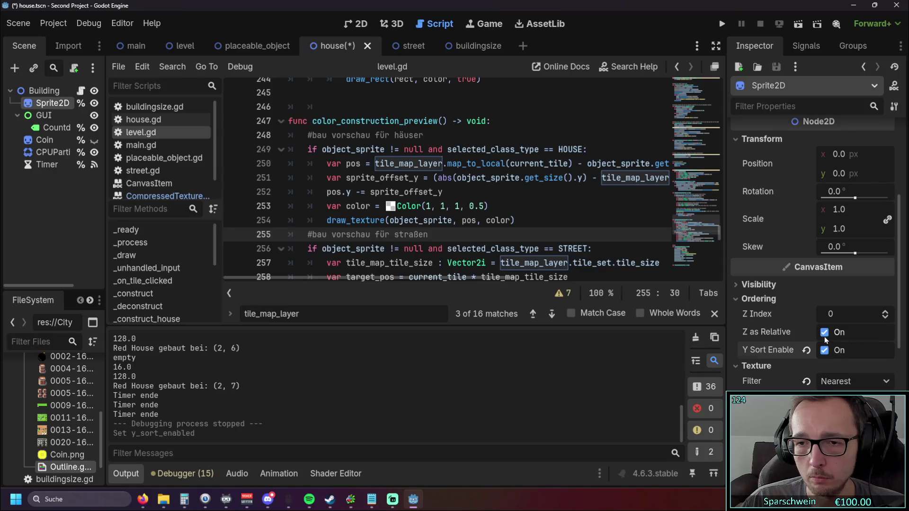
Turn off Z as Relative on the house sprite and test-place four red houses
{"action": "left_click", "coordinate": [825, 336]}
{"action": "left_click", "coordinate": [722, 23]}
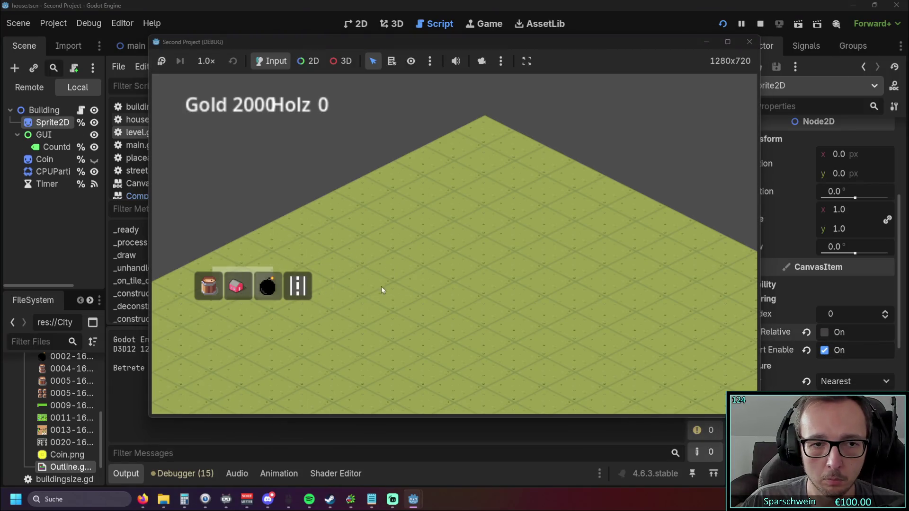
{"action": "left_click", "coordinate": [384, 285]}
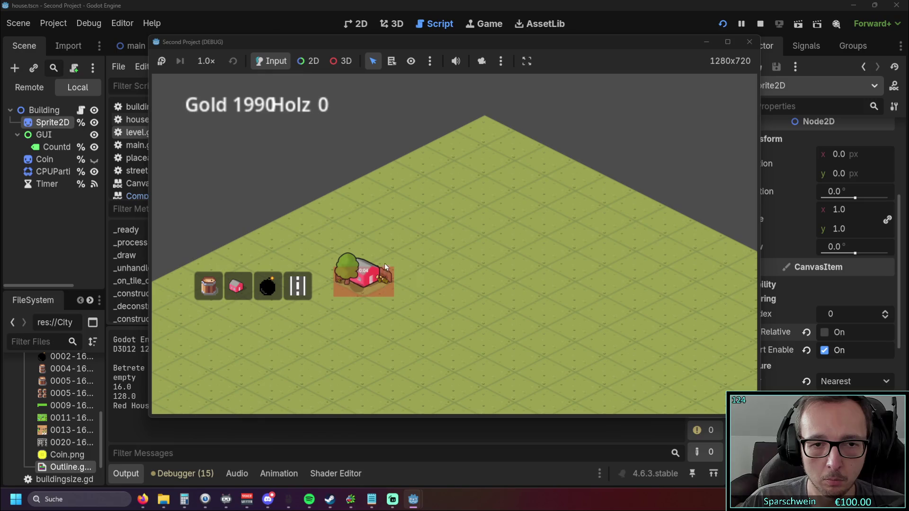
{"action": "left_click", "coordinate": [386, 264]}
{"action": "left_click", "coordinate": [339, 273]}
{"action": "left_click", "coordinate": [364, 252]}
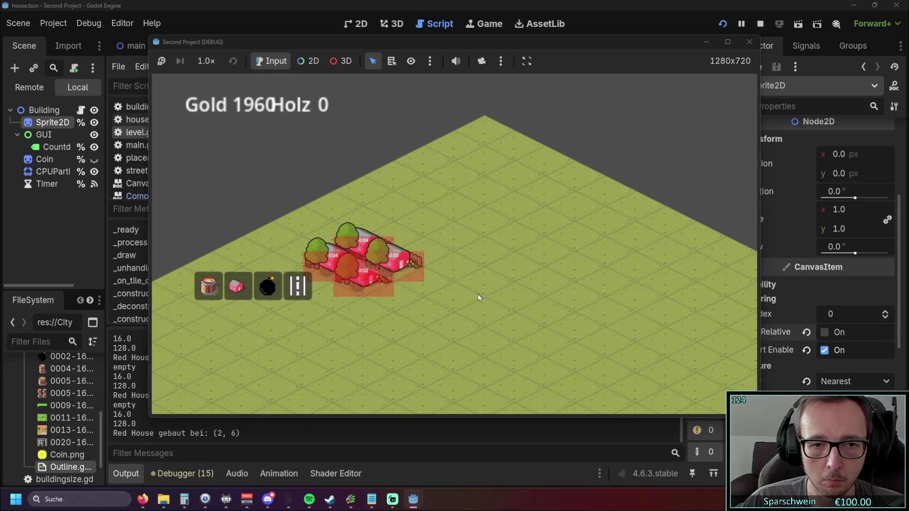
{"action": "left_click", "coordinate": [750, 42]}
Restore relative Z, set Z Index to -1 without Y sort, test two houses, then re-enable Y Sort
{"action": "left_click", "coordinate": [824, 332]}
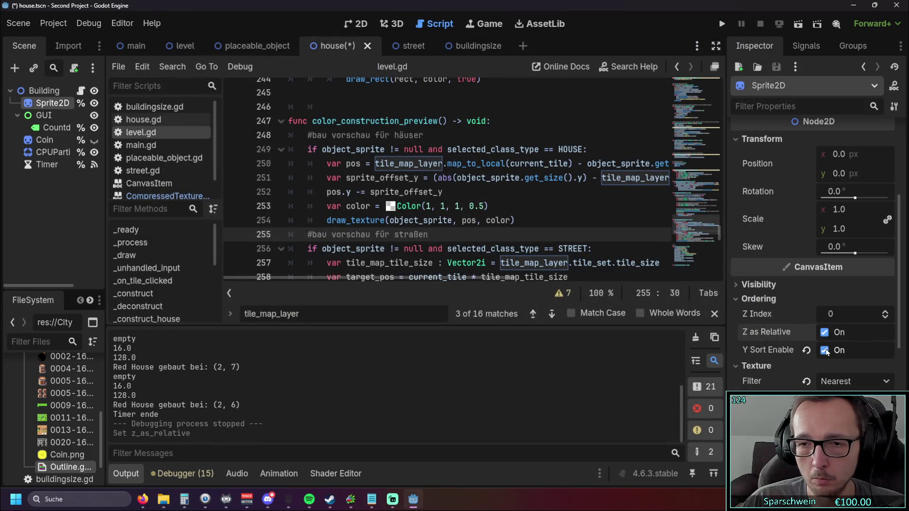
{"action": "left_click", "coordinate": [824, 350]}
{"action": "left_click", "coordinate": [885, 319]}
{"action": "left_click", "coordinate": [721, 25]}
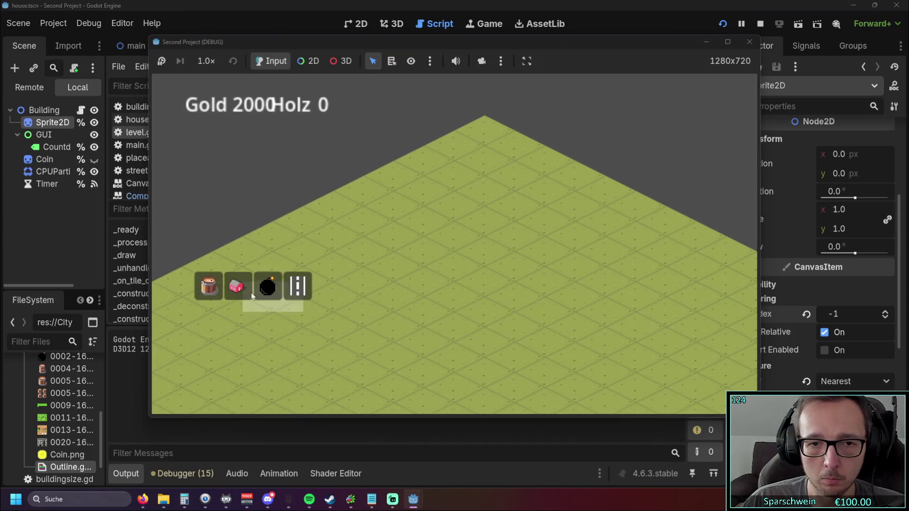
{"action": "left_click", "coordinate": [236, 285]}
{"action": "left_click", "coordinate": [419, 285]}
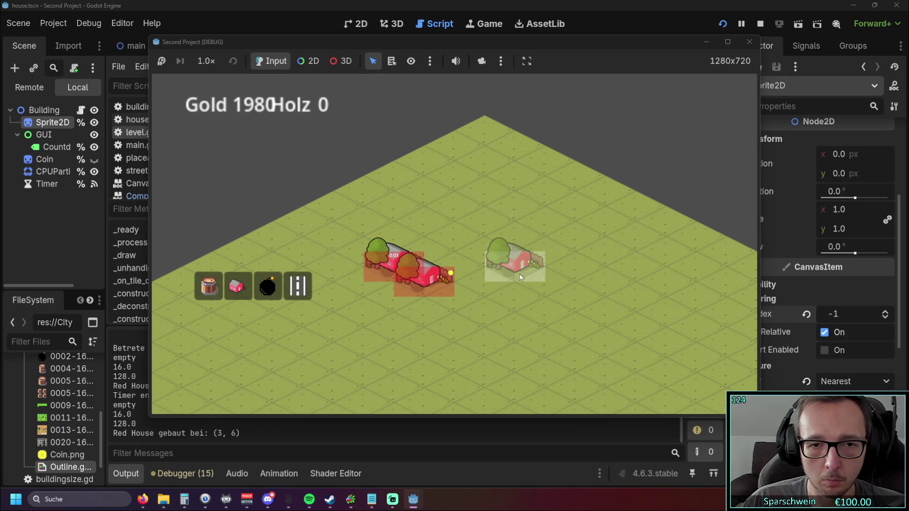
{"action": "left_click", "coordinate": [419, 249]}
{"action": "left_click", "coordinate": [750, 41]}
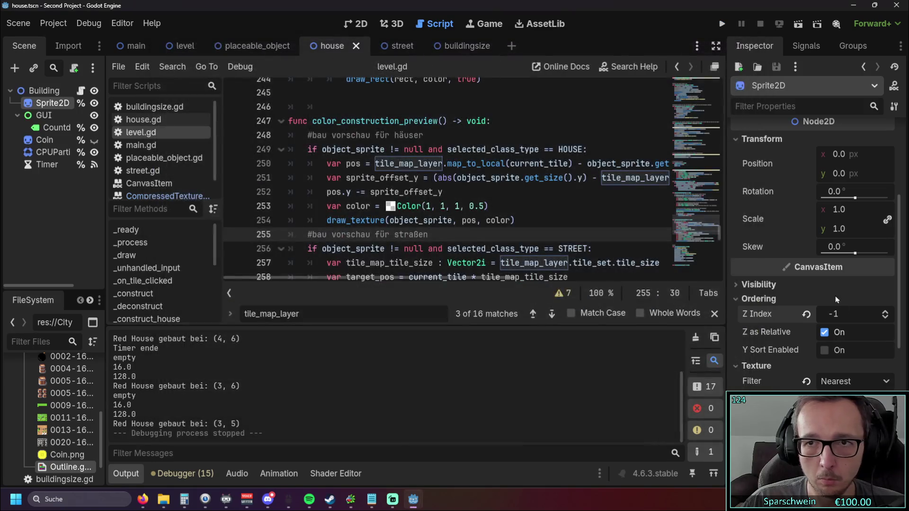
{"action": "left_click", "coordinate": [824, 353]}
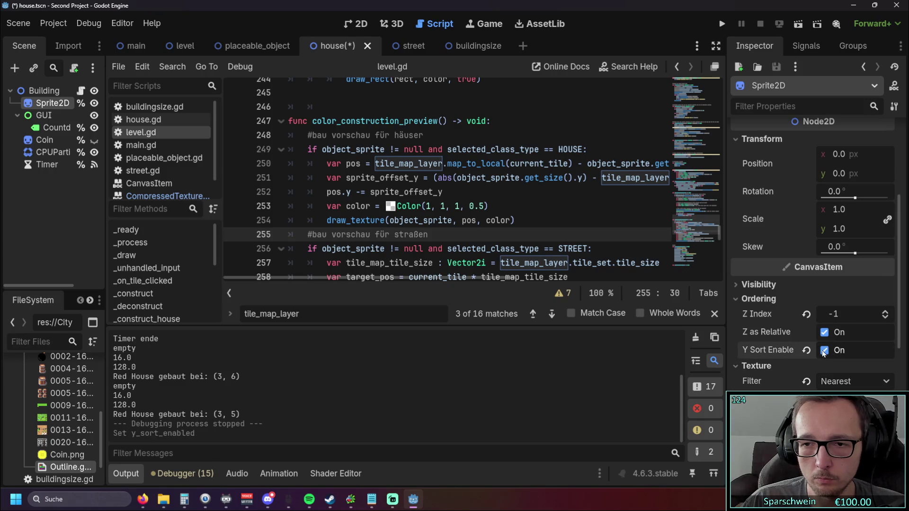
Save and run the game, then build a cluster of six red houses
{"action": "key", "text": "F5"}
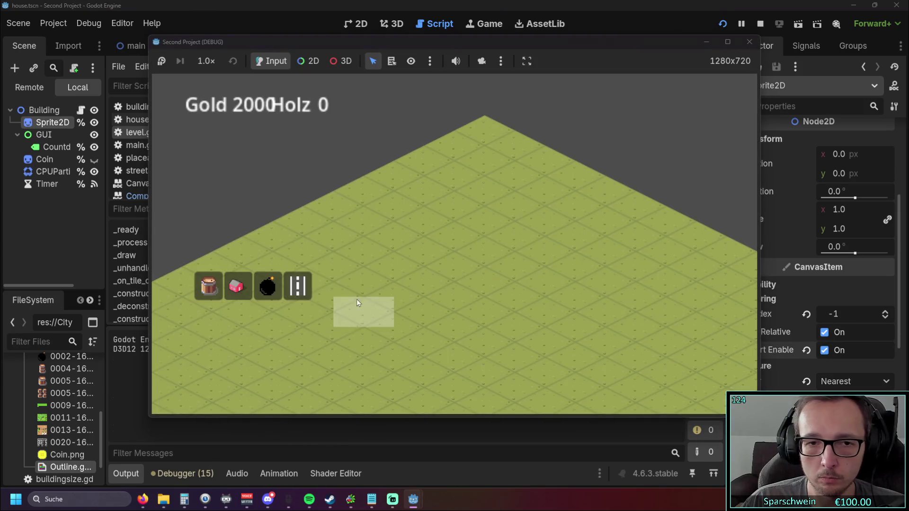
{"action": "left_click", "coordinate": [237, 286]}
{"action": "left_click", "coordinate": [396, 295]}
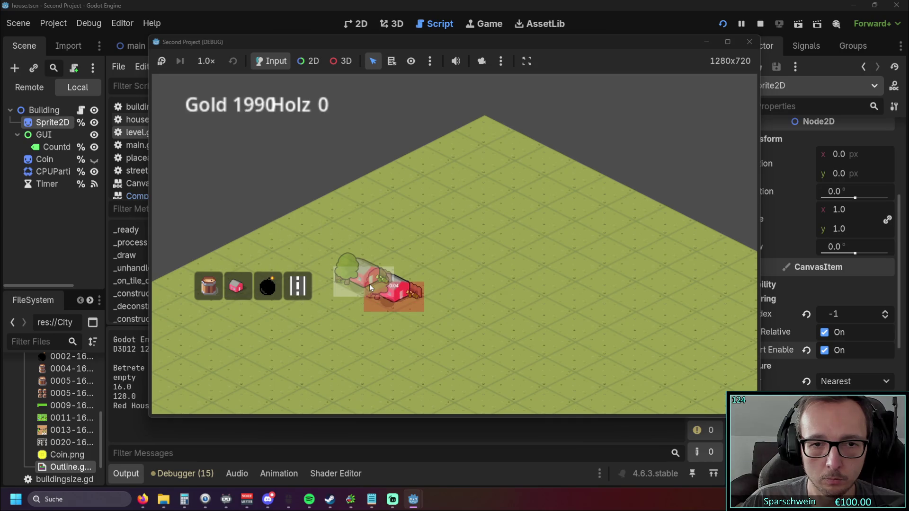
{"action": "left_click", "coordinate": [369, 284]}
{"action": "left_click", "coordinate": [391, 268]}
{"action": "left_click", "coordinate": [424, 283]}
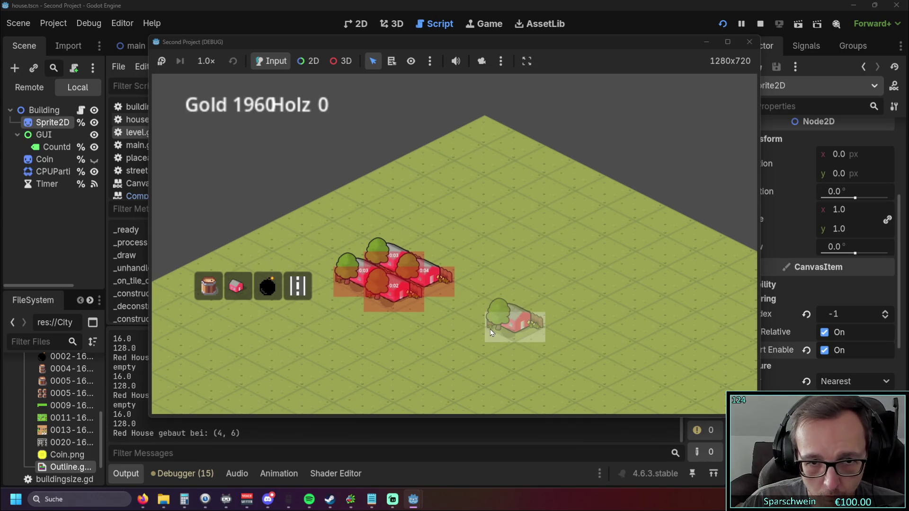
{"action": "left_click", "coordinate": [410, 249]}
{"action": "left_click", "coordinate": [368, 255]}
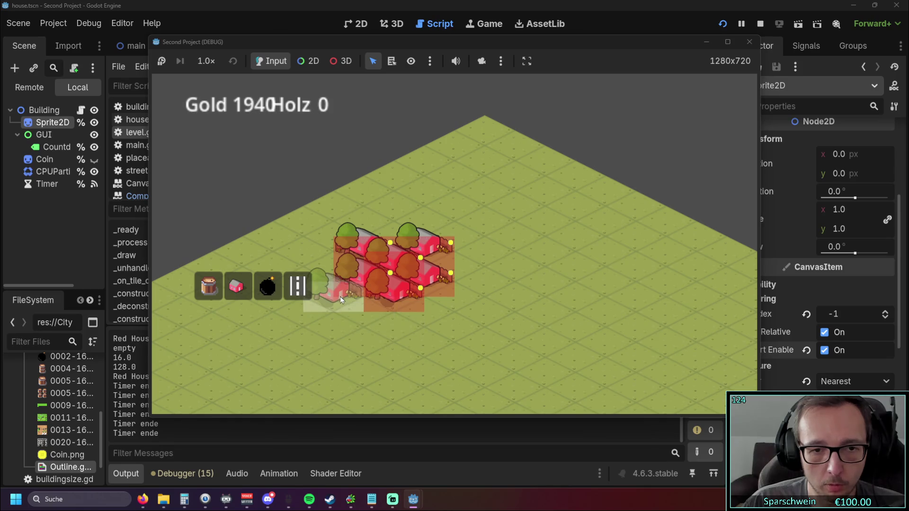
Add three more red houses, exit build mode, and stop the game
{"action": "left_click", "coordinate": [329, 269]}
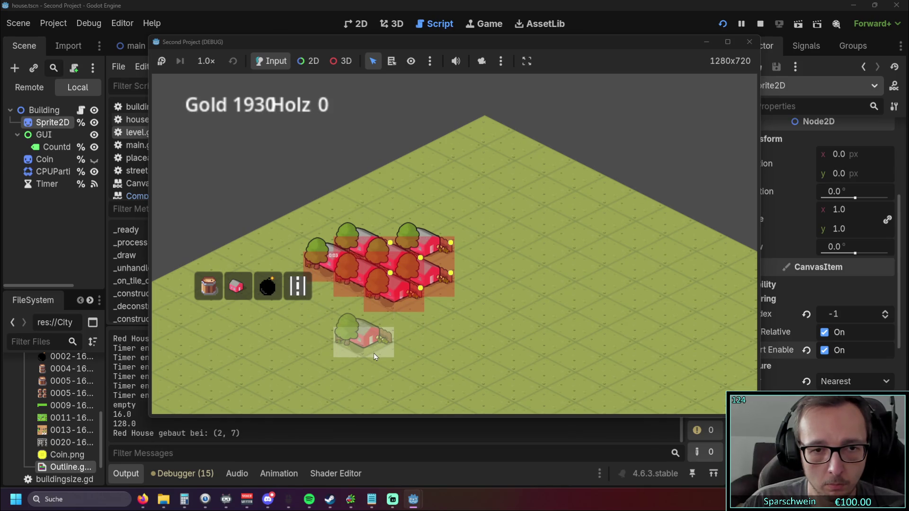
{"action": "left_click", "coordinate": [391, 243]}
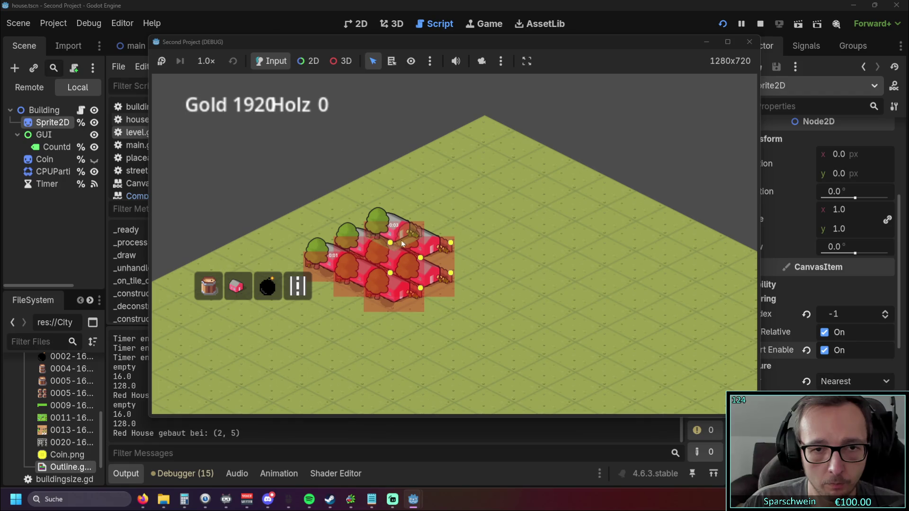
{"action": "left_click", "coordinate": [462, 258]}
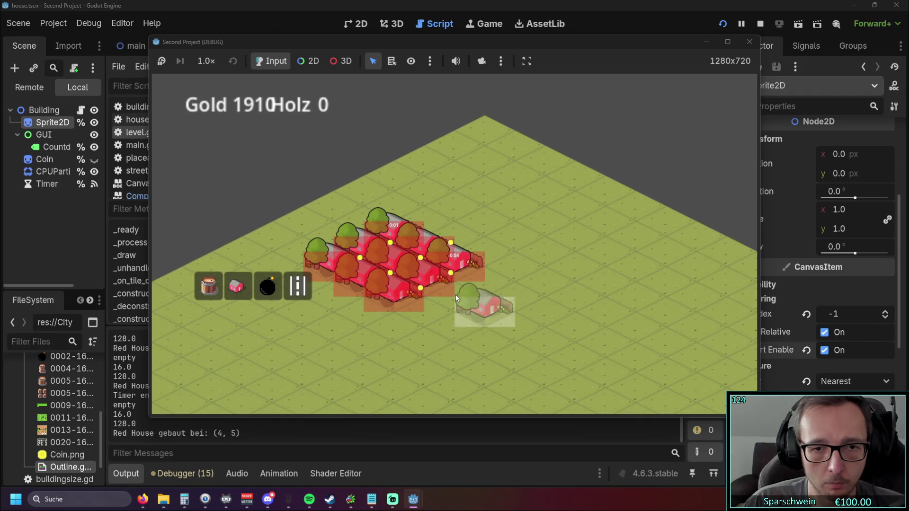
{"action": "right_click", "coordinate": [489, 311]}
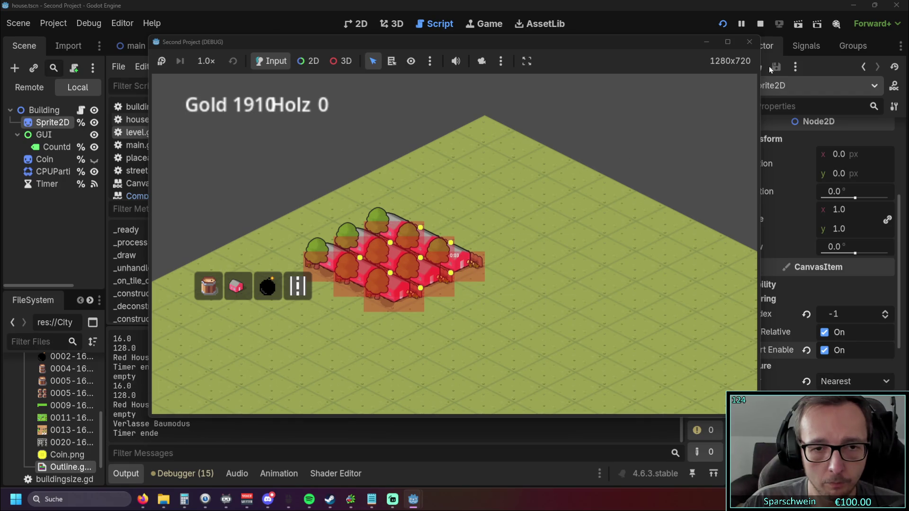
{"action": "left_click", "coordinate": [749, 42]}
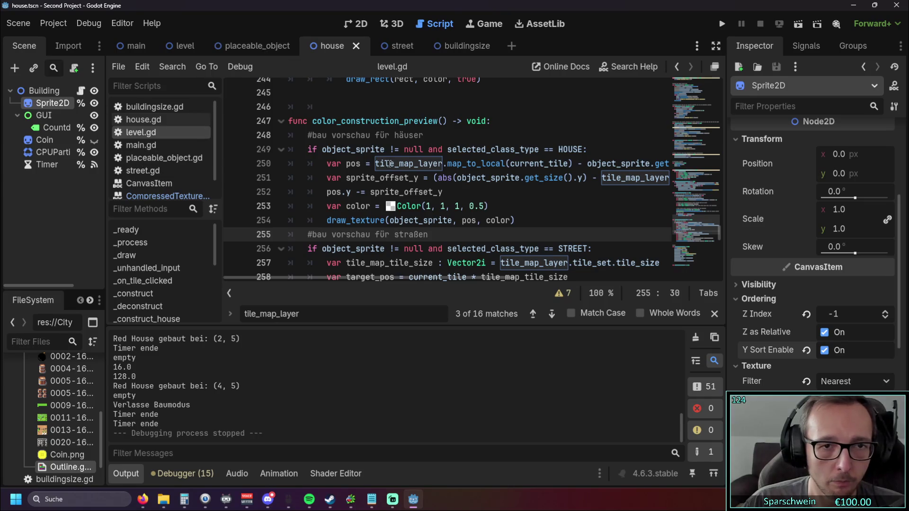
Jump to color_blocked_tiles_red in level.gd and inspect its Rect2 call on line 216
{"action": "scroll", "coordinate": [155, 278], "scroll_direction": "down", "scroll_amount": 8}
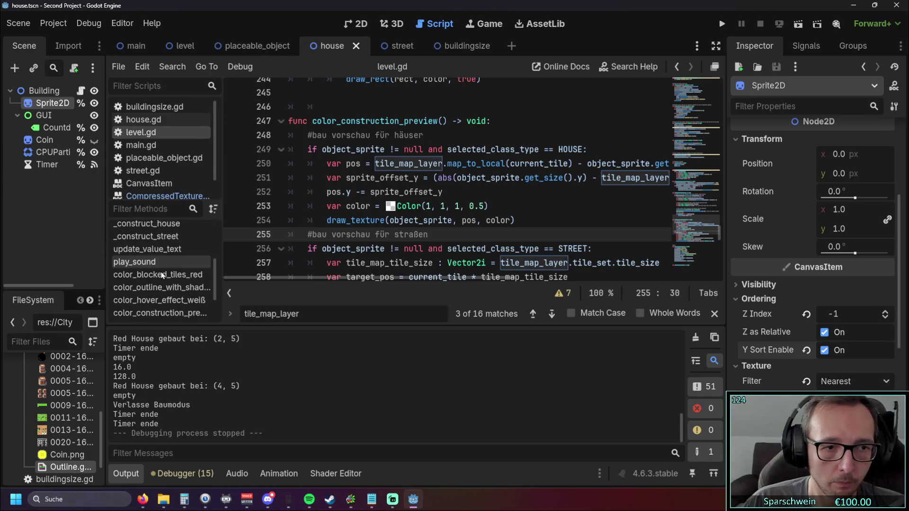
{"action": "scroll", "coordinate": [163, 277], "scroll_direction": "up", "scroll_amount": 2}
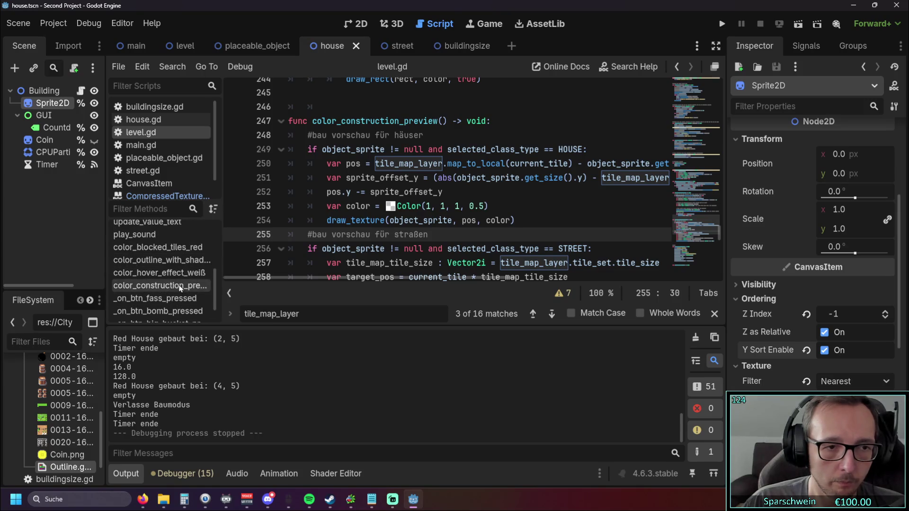
{"action": "left_click", "coordinate": [180, 247]}
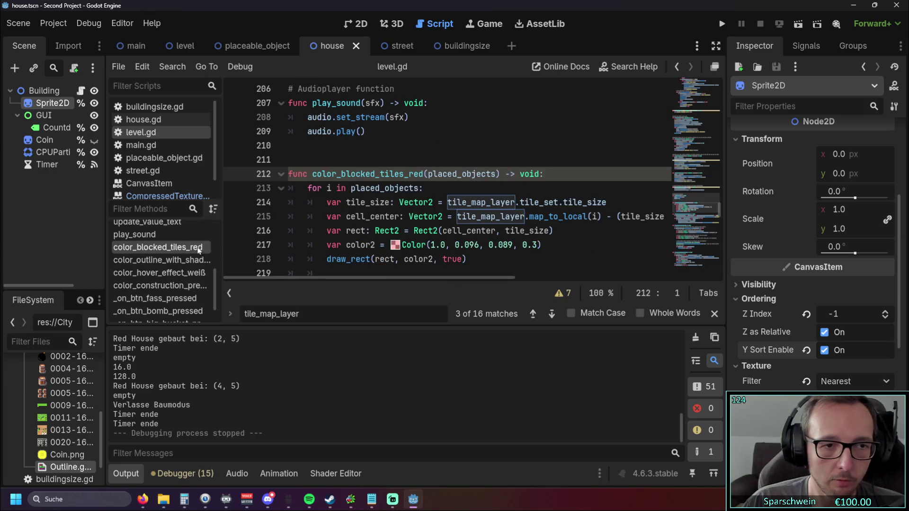
{"action": "mouse_move", "coordinate": [421, 277]}
{"action": "left_mouse_down"}
{"action": "mouse_move", "coordinate": [456, 278]}
{"action": "mouse_move", "coordinate": [397, 278]}
{"action": "left_mouse_up"}
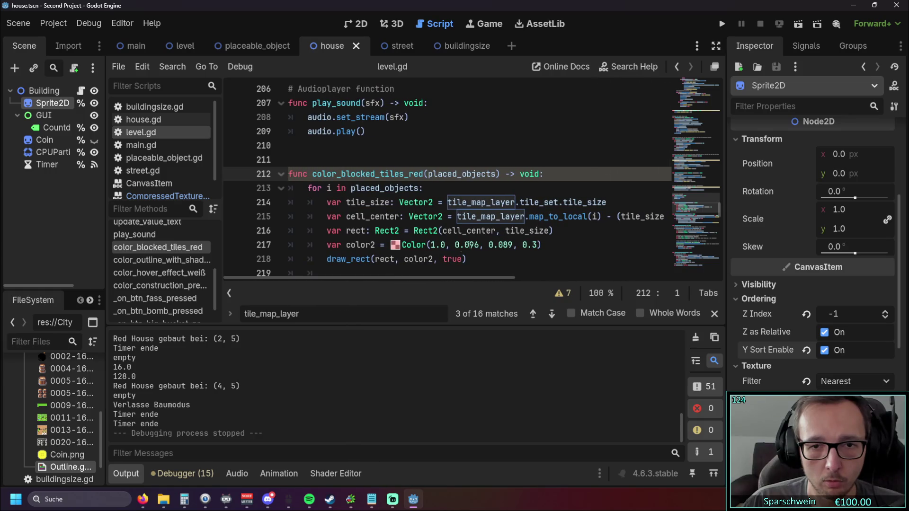
{"action": "scroll", "coordinate": [481, 239], "scroll_direction": "down", "scroll_amount": 1}
{"action": "scroll", "coordinate": [479, 241], "scroll_direction": "up", "scroll_amount": 1}
{"action": "scroll", "coordinate": [473, 240], "scroll_direction": "down", "scroll_amount": 1}
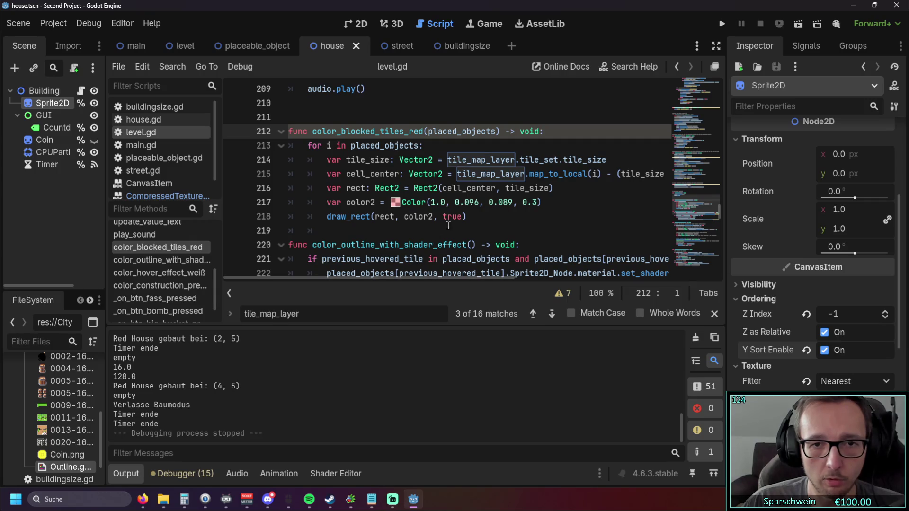
{"action": "left_click_drag", "start_coordinate": [393, 277], "coordinate": [365, 278]}
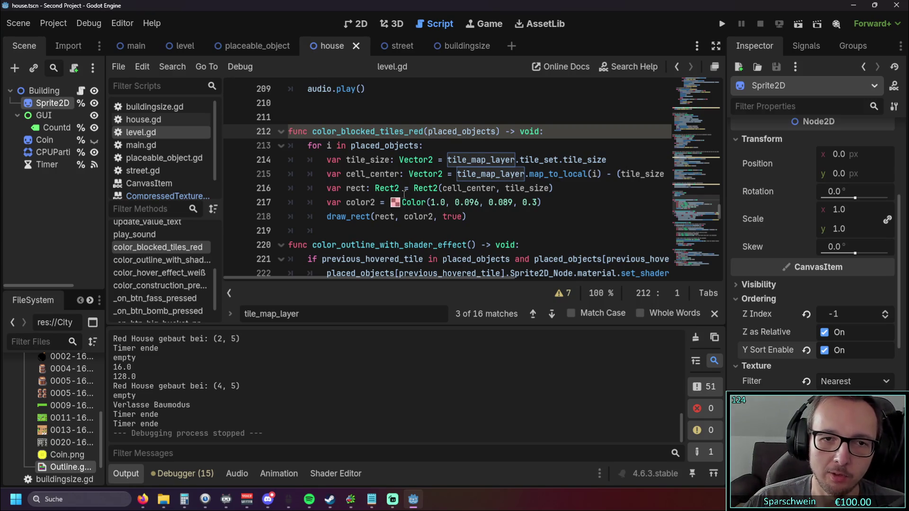
{"action": "left_click", "coordinate": [418, 188]}
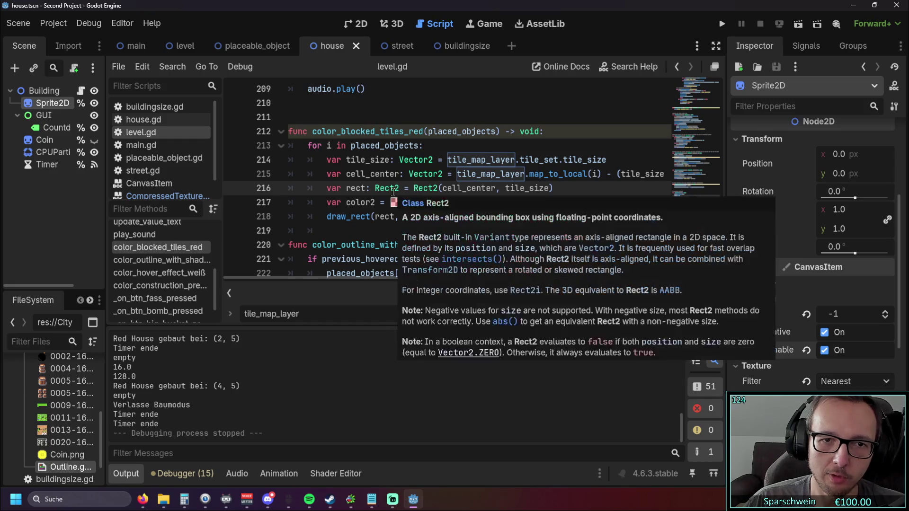
{"action": "mouse_move", "coordinate": [392, 190]}
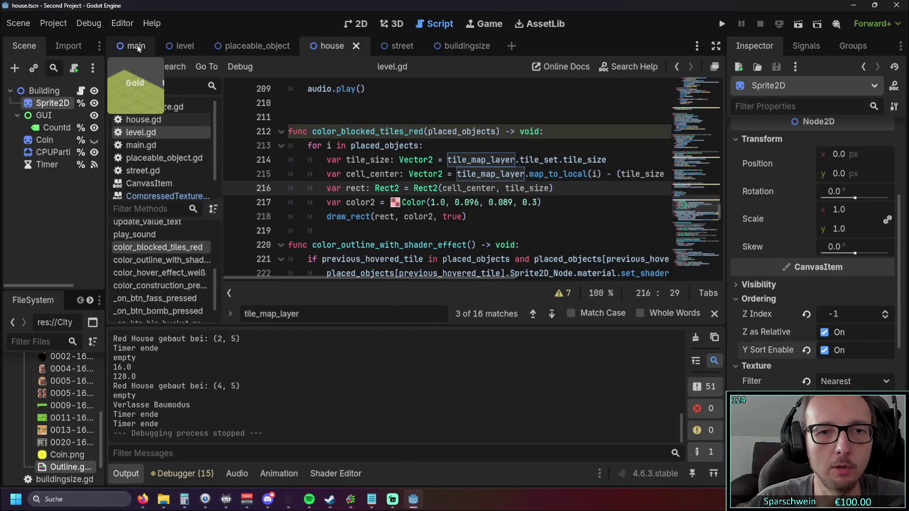
{"action": "left_click", "coordinate": [117, 24]}
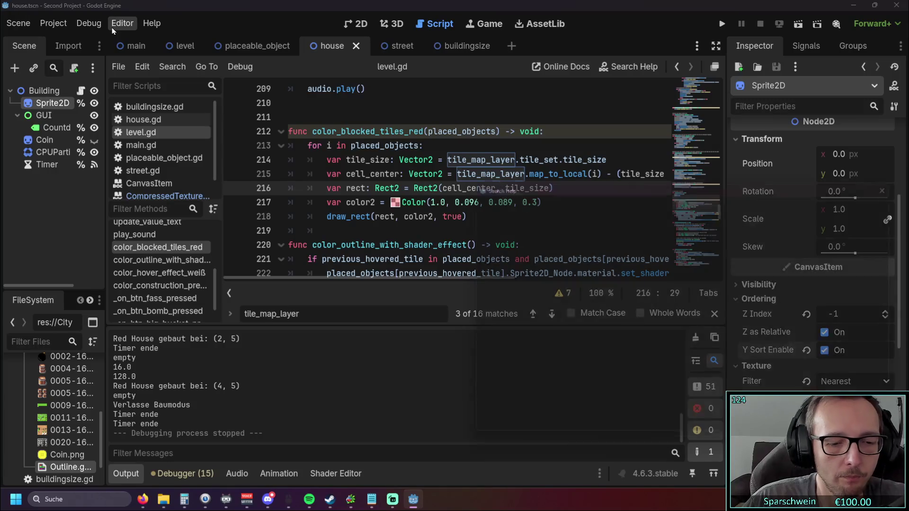
Search the help for 'rect' and then 'color', and close the search dialog
{"action": "key", "text": "F1"}
{"action": "type", "text": "rec"}
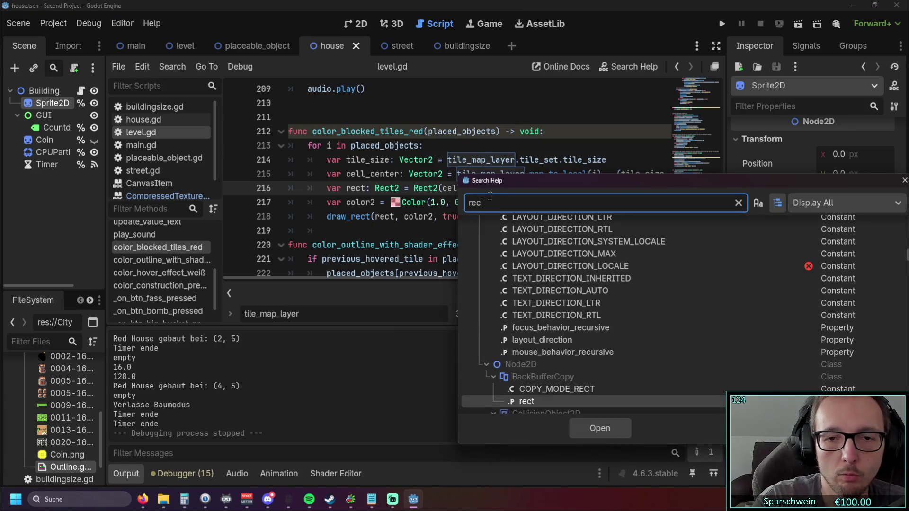
{"action": "scroll", "coordinate": [568, 291], "scroll_direction": "down", "scroll_amount": 1}
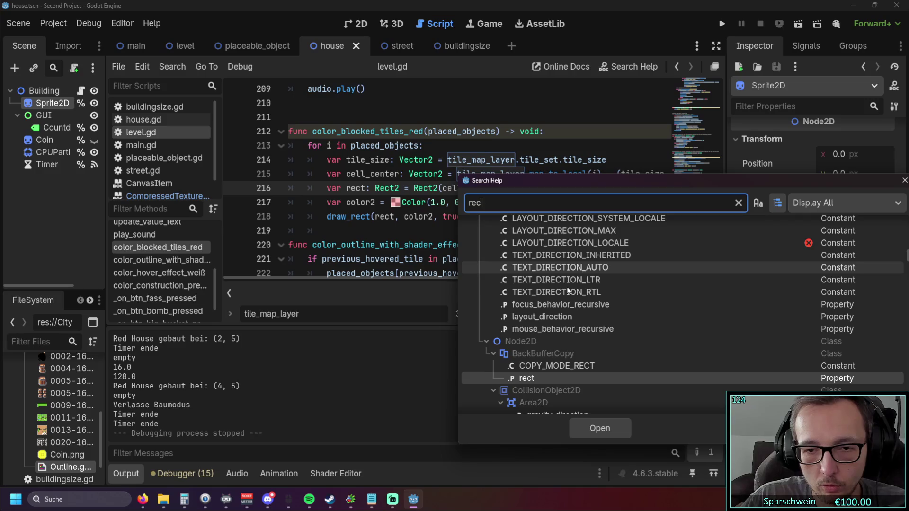
{"action": "type", "text": "t"}
{"action": "scroll", "coordinate": [568, 284], "scroll_direction": "up", "scroll_amount": 2}
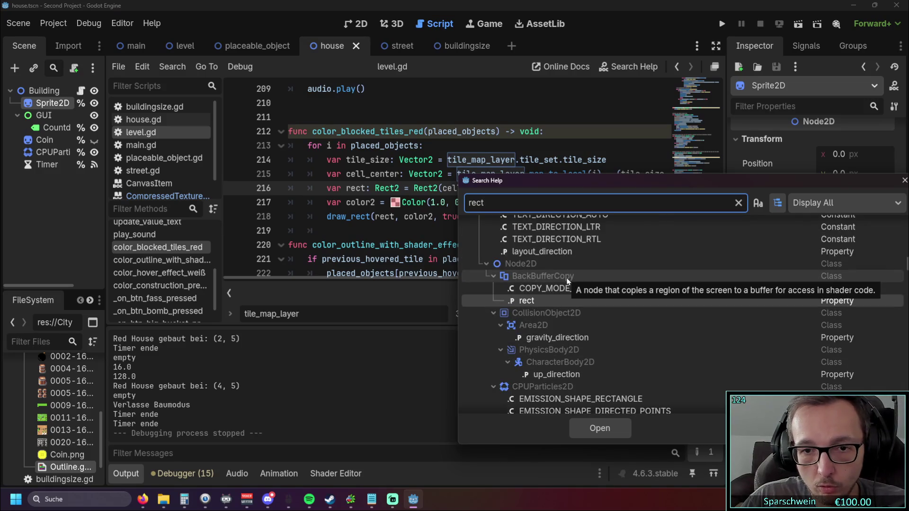
{"action": "mouse_move", "coordinate": [635, 187]}
{"action": "left_mouse_down"}
{"action": "mouse_move", "coordinate": [700, 206]}
{"action": "mouse_move", "coordinate": [674, 201]}
{"action": "left_mouse_up"}
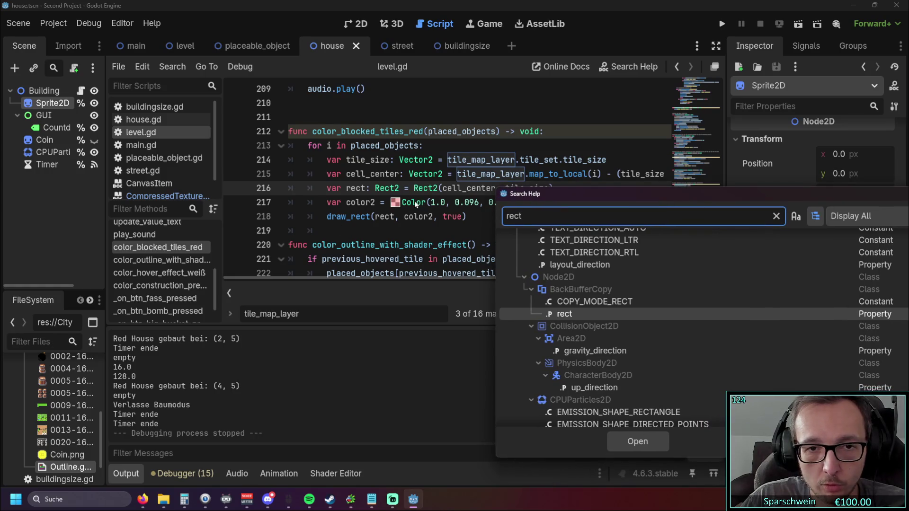
{"action": "key", "text": "ctrl+a"}
{"action": "type", "text": "color"}
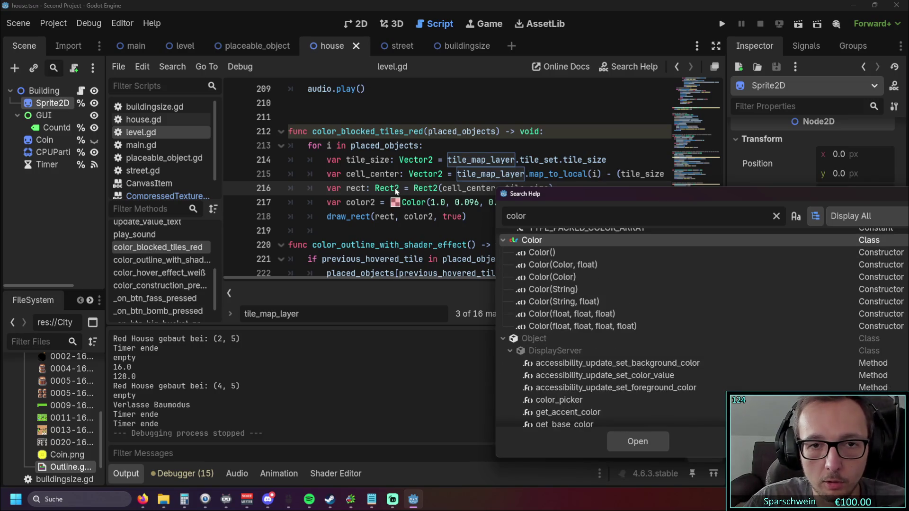
{"action": "left_click_drag", "start_coordinate": [867, 194], "coordinate": [711, 197]}
{"action": "left_click", "coordinate": [486, 100]}
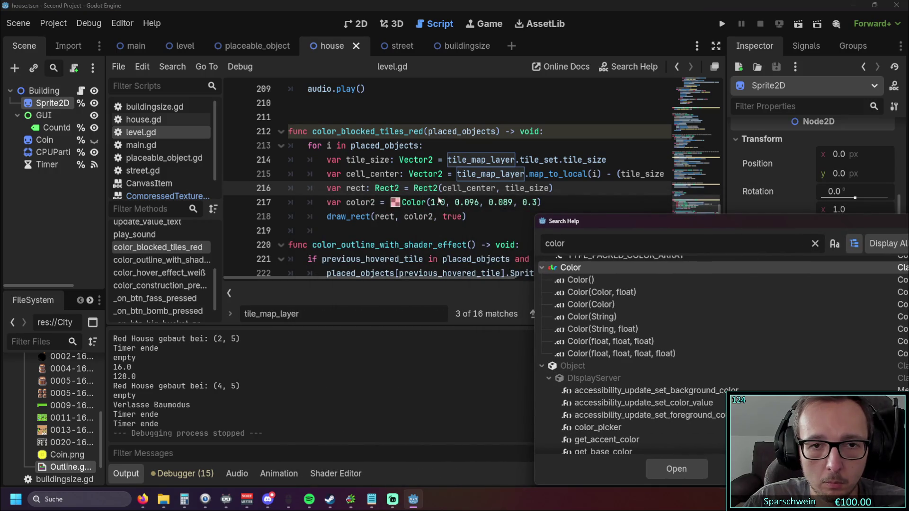
{"action": "left_click", "coordinate": [731, 217]}
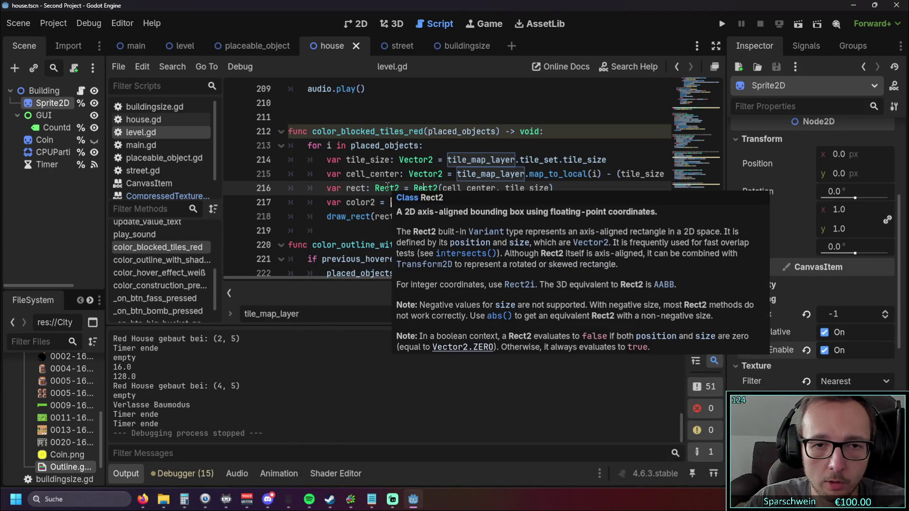
Search the help for 'rect2' and open the Rect2 class documentation
{"action": "key", "text": "F1"}
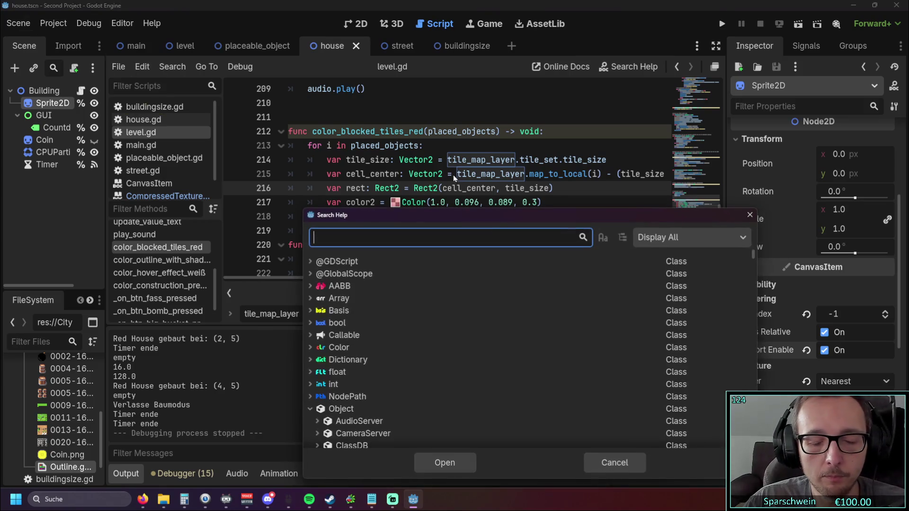
{"action": "type", "text": "rect"}
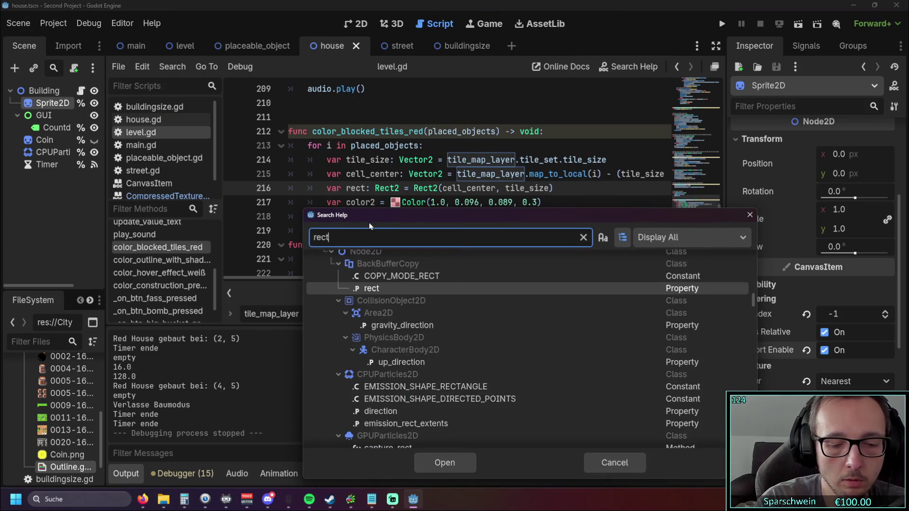
{"action": "type", "text": "2"}
{"action": "left_click", "coordinate": [360, 303]}
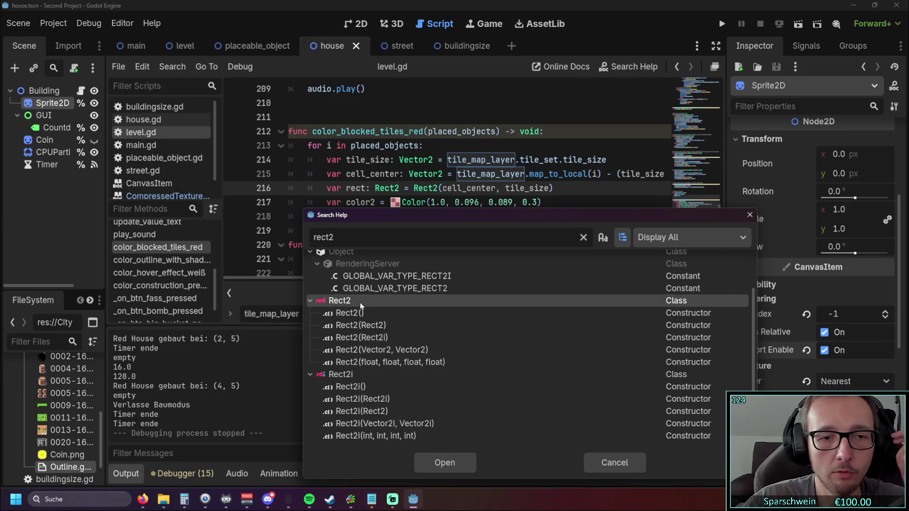
{"action": "double_click", "coordinate": [360, 302]}
{"action": "scroll", "coordinate": [386, 218], "scroll_direction": "down", "scroll_amount": 10}
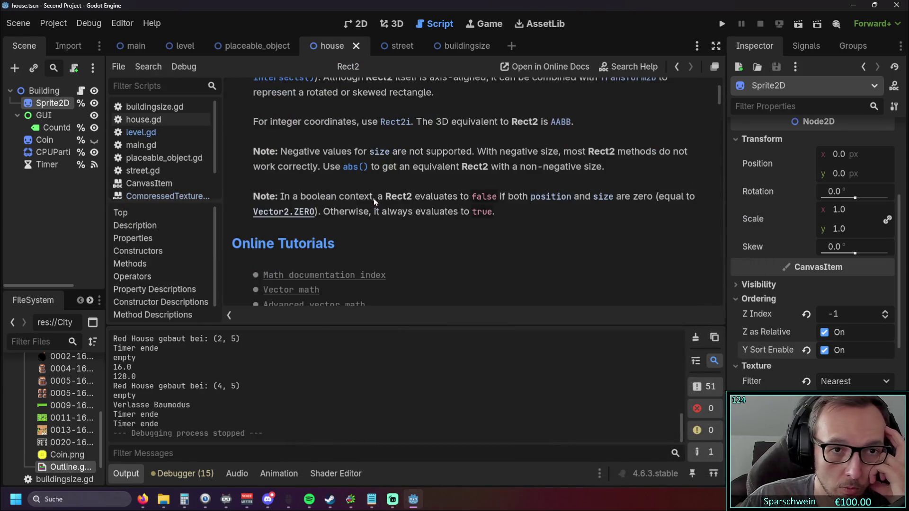
Read through the Rect2 docs, then search help for 'rect2' to list its matches
{"action": "scroll", "coordinate": [389, 194], "scroll_direction": "up", "scroll_amount": 1}
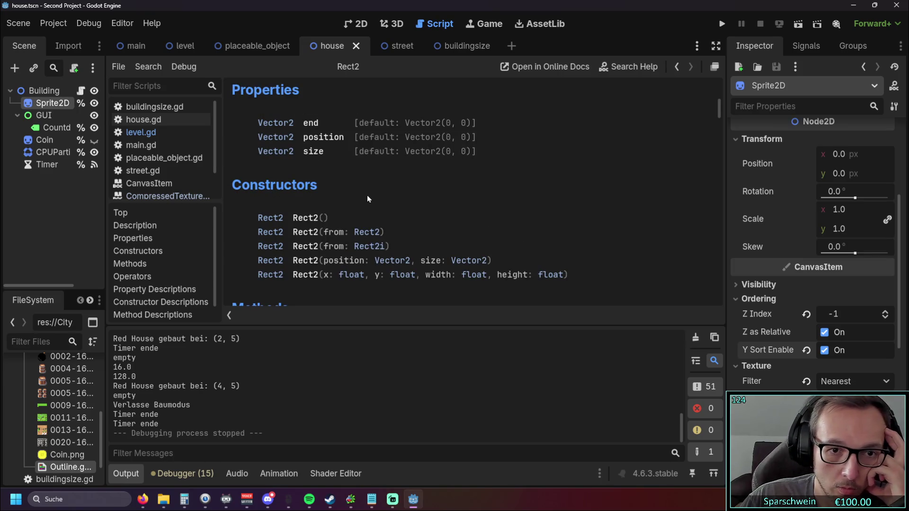
{"action": "scroll", "coordinate": [351, 187], "scroll_direction": "down", "scroll_amount": 5}
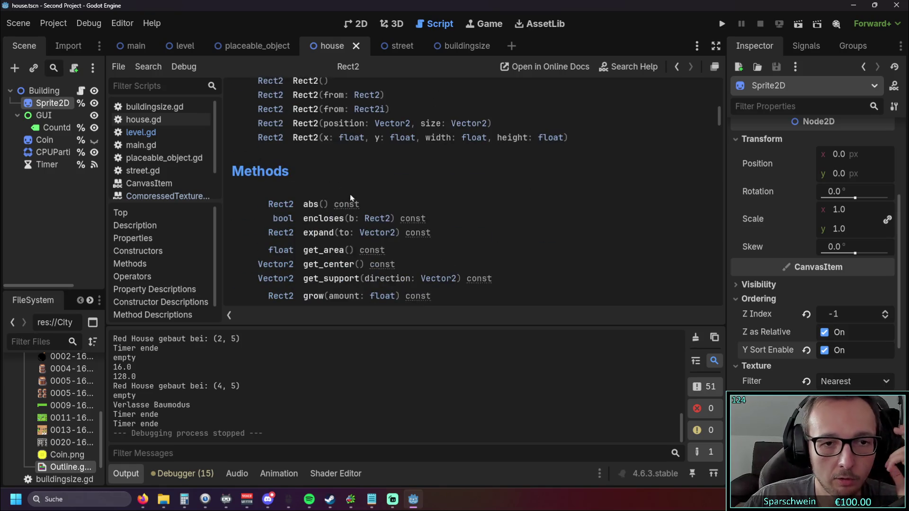
{"action": "scroll", "coordinate": [346, 185], "scroll_direction": "up", "scroll_amount": 8}
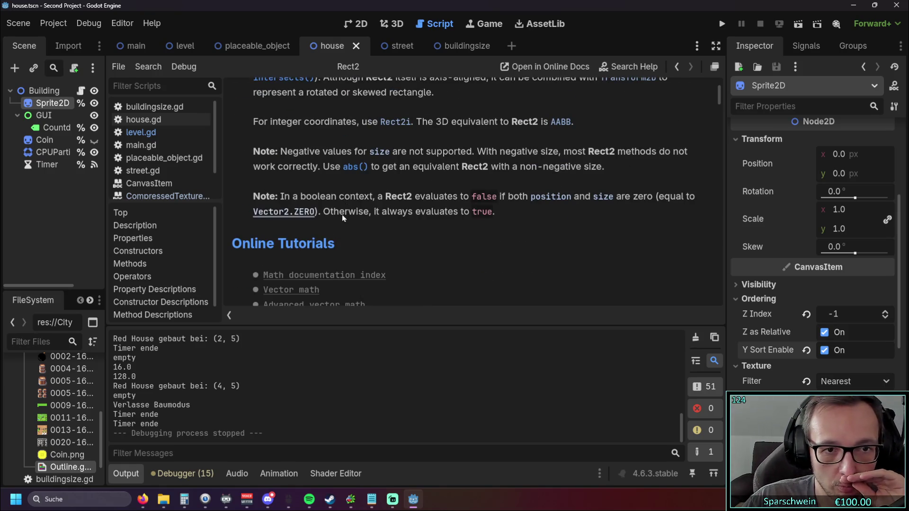
{"action": "scroll", "coordinate": [342, 217], "scroll_direction": "up", "scroll_amount": 3}
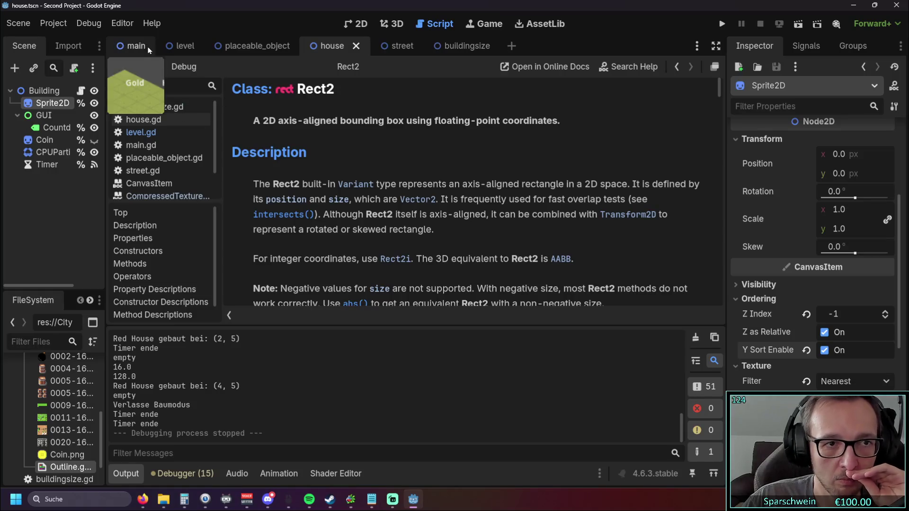
{"action": "key", "text": "F1"}
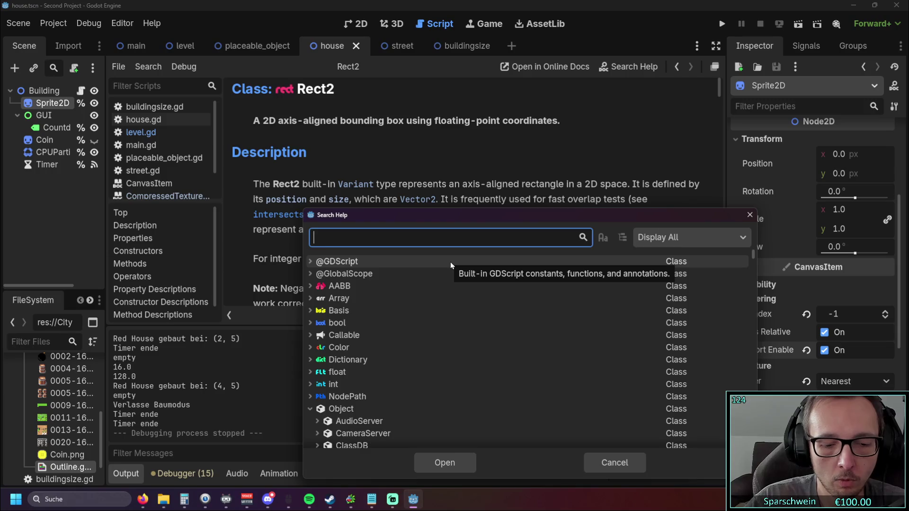
{"action": "type", "text": "rect2d"}
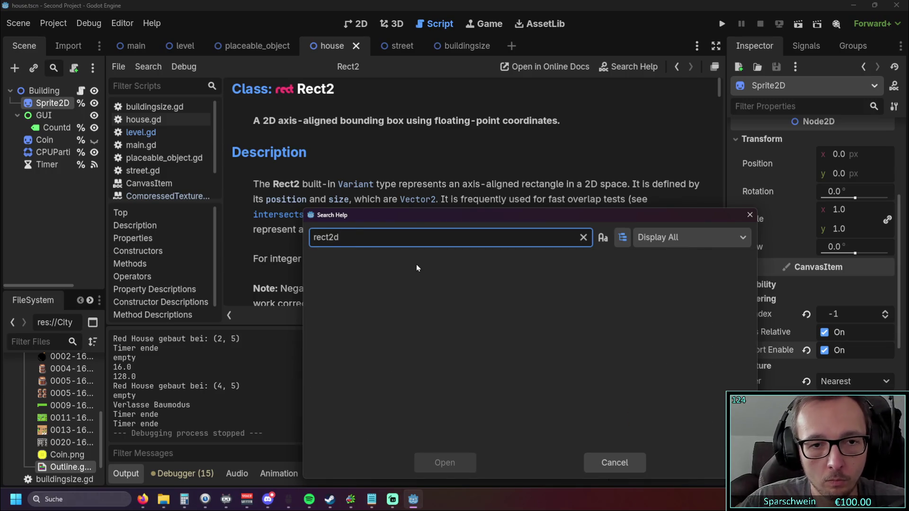
{"action": "key", "text": "BackSpace"}
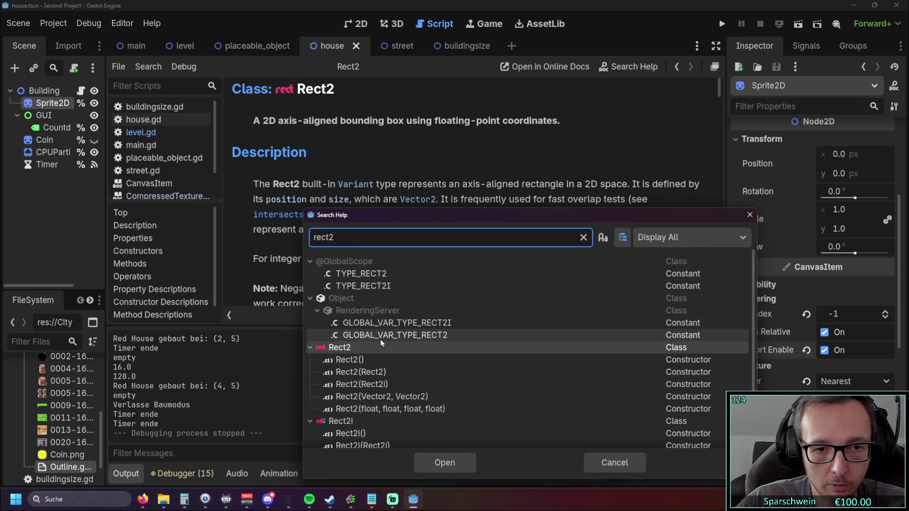
{"action": "scroll", "coordinate": [380, 340], "scroll_direction": "down", "scroll_amount": 2}
{"action": "scroll", "coordinate": [379, 350], "scroll_direction": "down", "scroll_amount": 1}
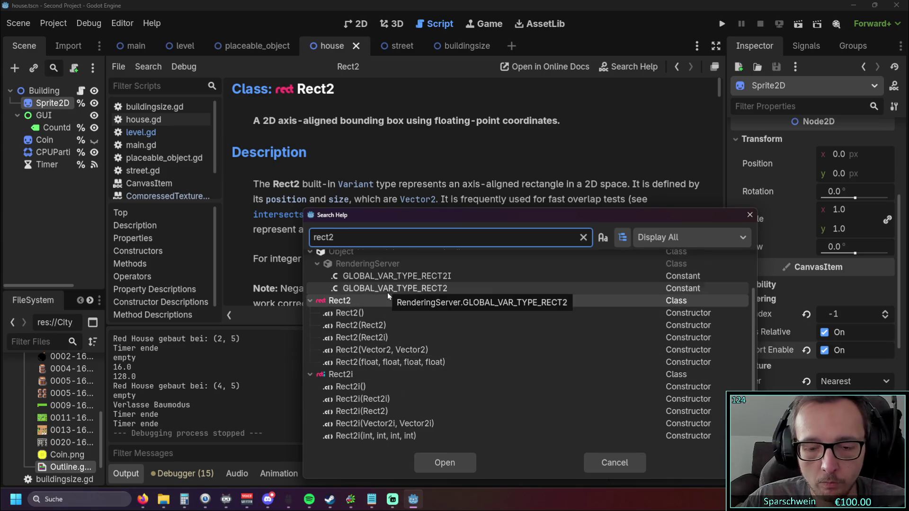
Clear the 'rect2' query and browse the full class list, collapsing the Object group
{"action": "key", "text": "BackSpace"}
{"action": "key", "text": "BackSpace"}
{"action": "key", "text": "BackSpace"}
{"action": "scroll", "coordinate": [412, 329], "scroll_direction": "down", "scroll_amount": 10}
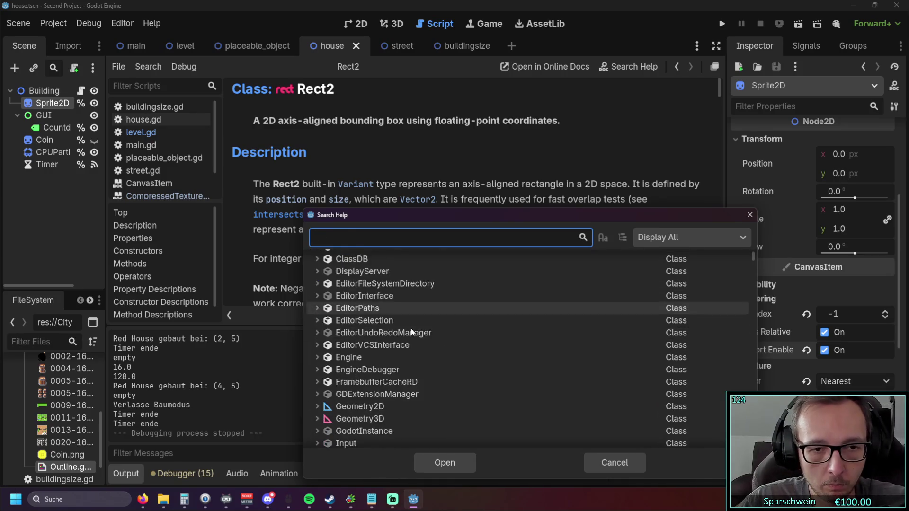
{"action": "scroll", "coordinate": [406, 328], "scroll_direction": "up", "scroll_amount": 10}
{"action": "scroll", "coordinate": [394, 322], "scroll_direction": "down", "scroll_amount": 3}
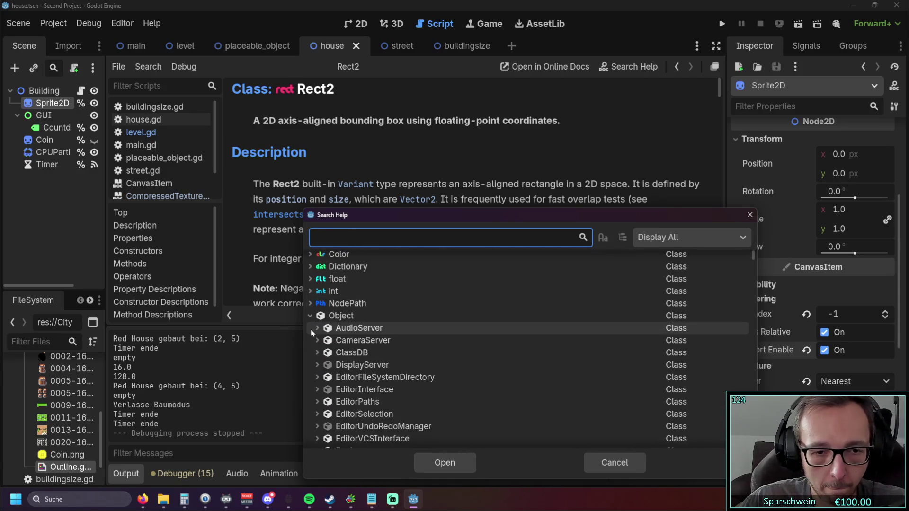
{"action": "left_click", "coordinate": [310, 315]}
{"action": "scroll", "coordinate": [408, 326], "scroll_direction": "down", "scroll_amount": 5}
{"action": "scroll", "coordinate": [408, 326], "scroll_direction": "down", "scroll_amount": 1}
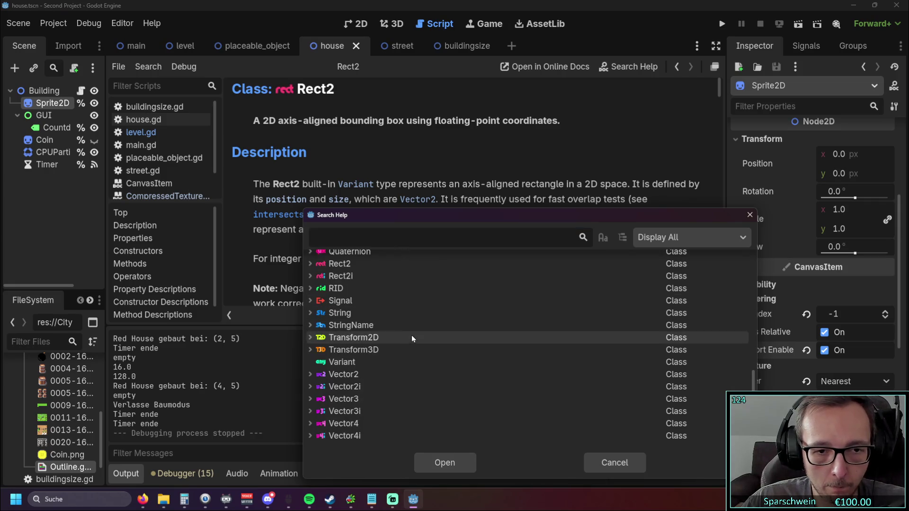
{"action": "scroll", "coordinate": [379, 410], "scroll_direction": "up", "scroll_amount": 2}
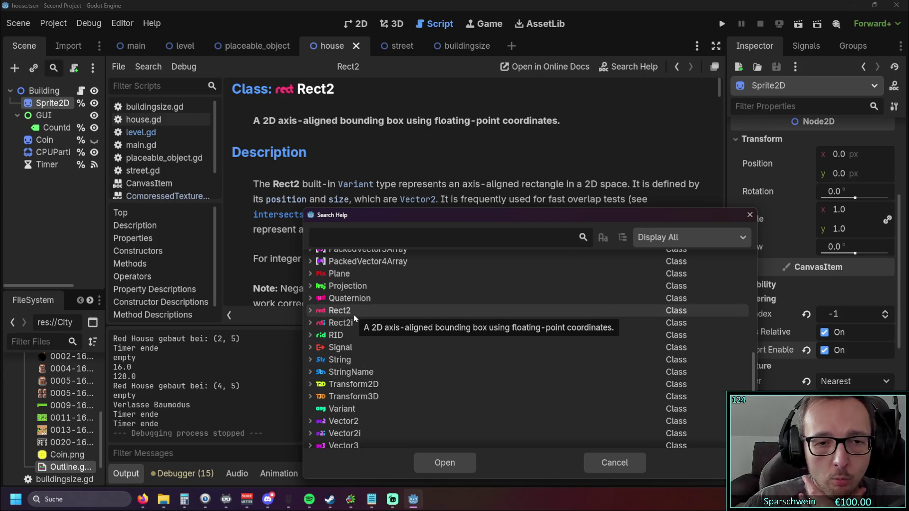
Expand Rect2i to view its members, close Search Help, and run the project
{"action": "mouse_move", "coordinate": [354, 288]}
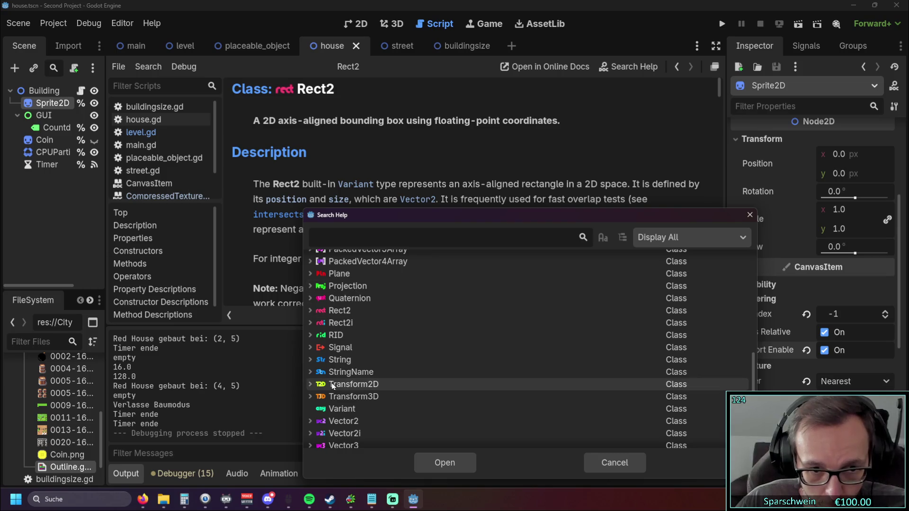
{"action": "left_click", "coordinate": [309, 323]}
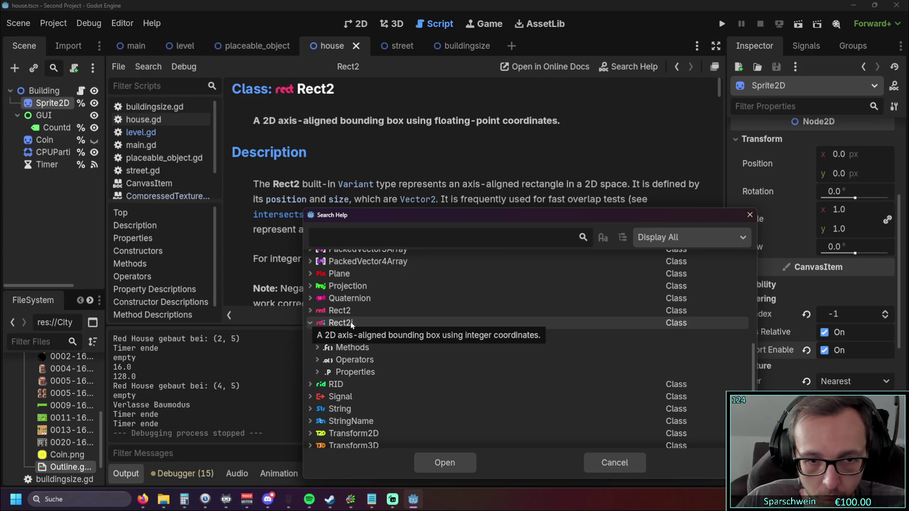
{"action": "scroll", "coordinate": [354, 312], "scroll_direction": "up", "scroll_amount": 4}
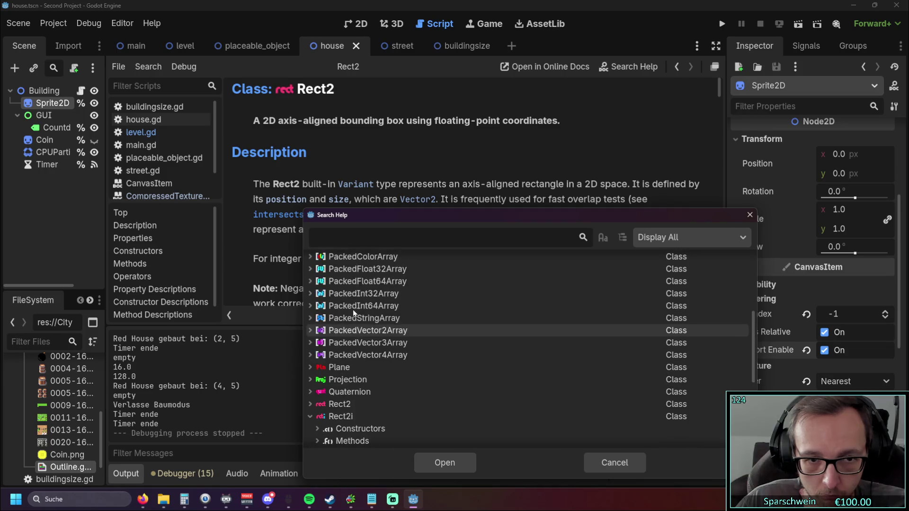
{"action": "scroll", "coordinate": [354, 308], "scroll_direction": "up", "scroll_amount": 5}
{"action": "scroll", "coordinate": [419, 300], "scroll_direction": "down", "scroll_amount": 2}
{"action": "scroll", "coordinate": [419, 300], "scroll_direction": "up", "scroll_amount": 2}
{"action": "scroll", "coordinate": [419, 300], "scroll_direction": "up", "scroll_amount": 2}
{"action": "left_click", "coordinate": [750, 214]}
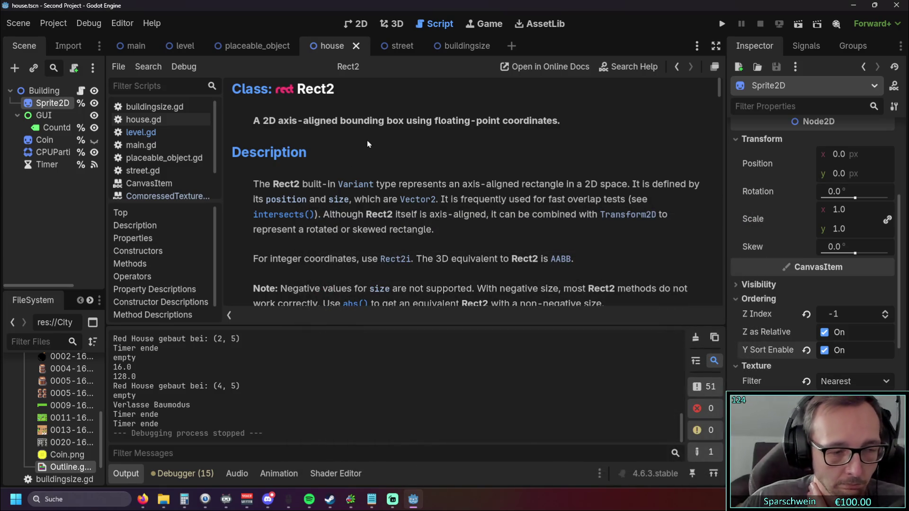
{"action": "key", "text": "F5"}
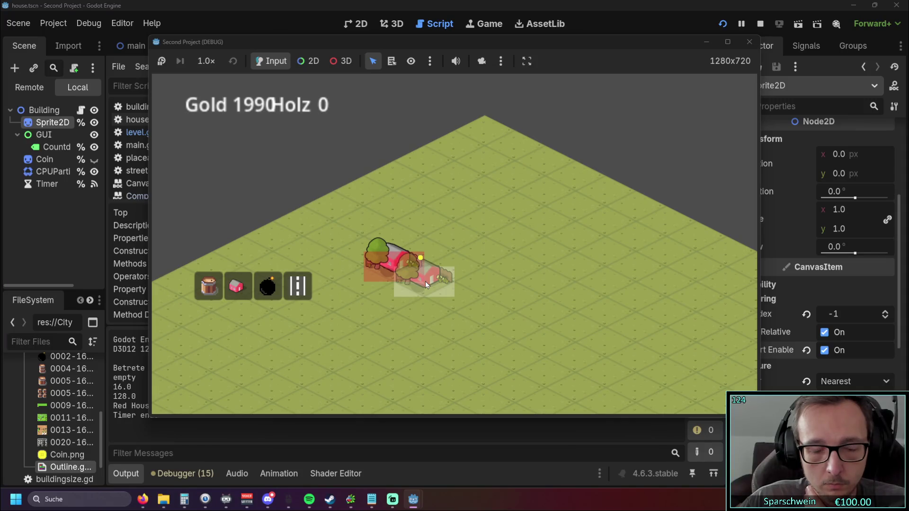
Build red houses on tiles (3, 5) and (3, 4), exit build mode, and stop the game
{"action": "left_click", "coordinate": [426, 255]}
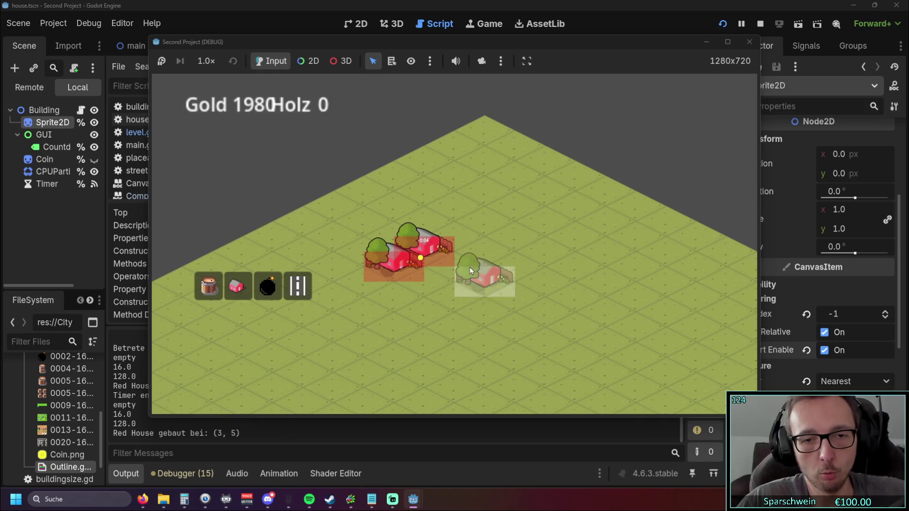
{"action": "left_click", "coordinate": [462, 240]}
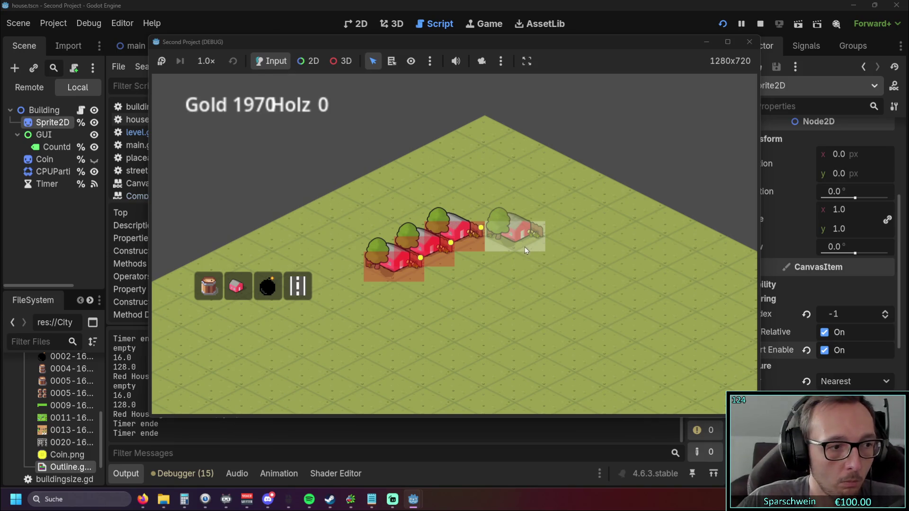
{"action": "right_click", "coordinate": [519, 240]}
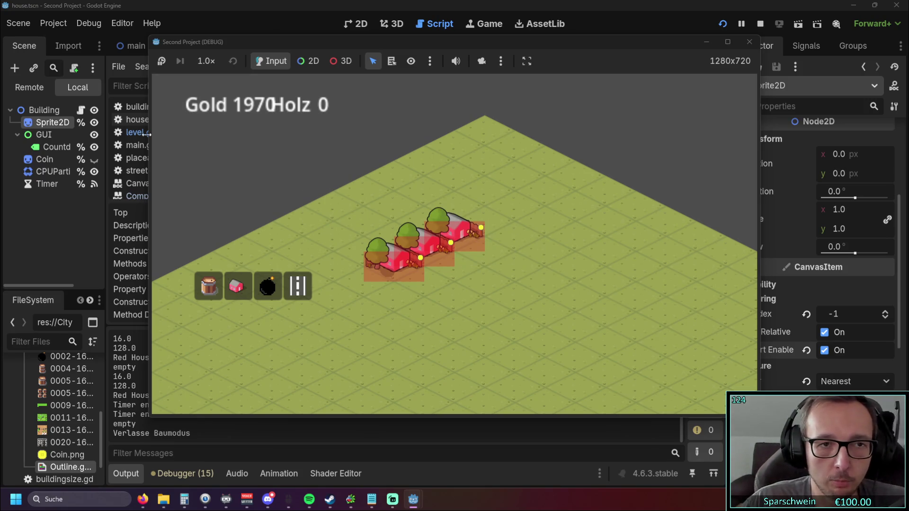
{"action": "left_click", "coordinate": [748, 41]}
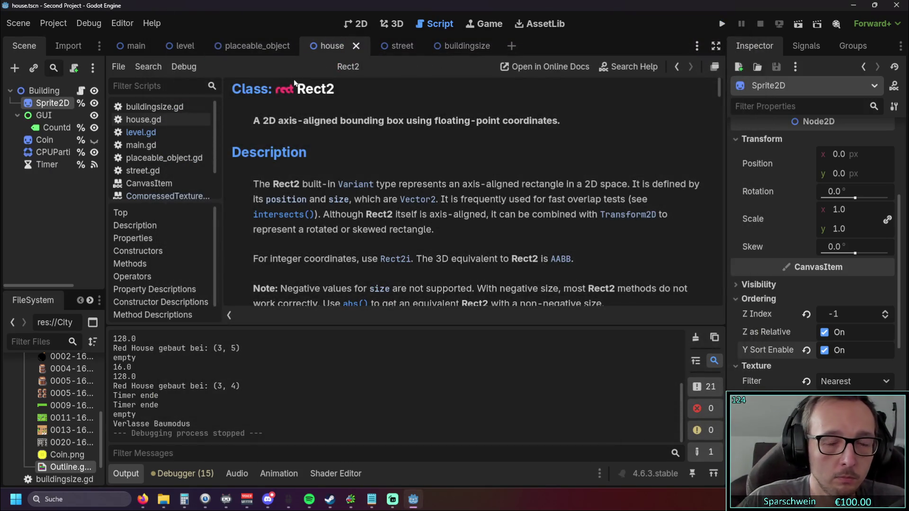
Search the help for 'rhom' and 'rh', clear the query, then switch to the web browser
{"action": "key", "text": "F1"}
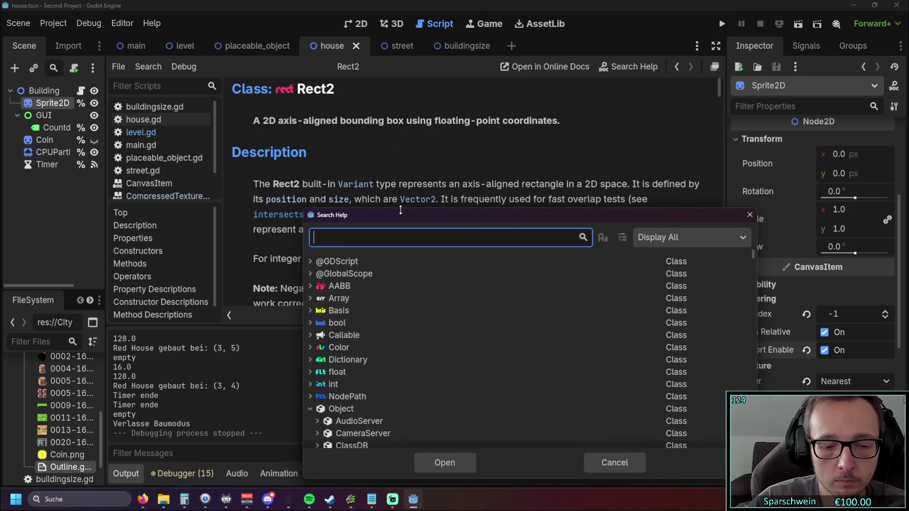
{"action": "type", "text": "rhom"}
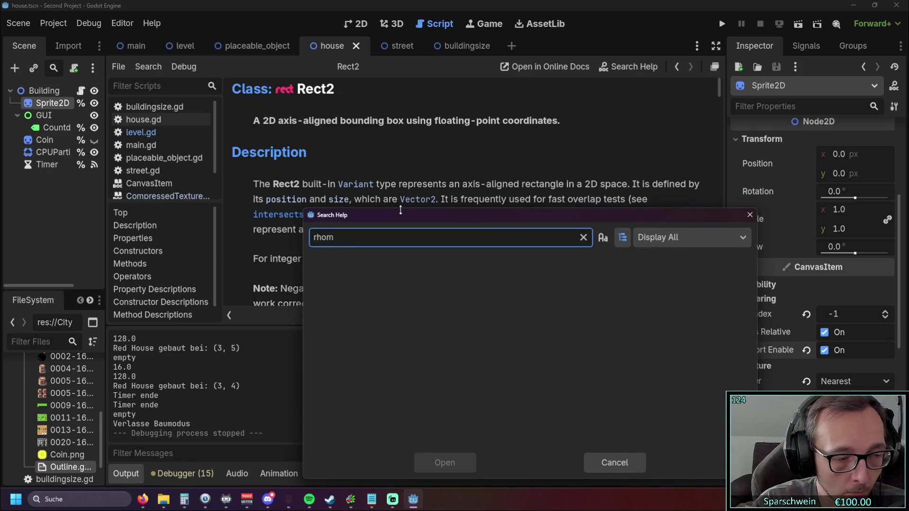
{"action": "key", "text": "BackSpace"}
{"action": "key", "text": "BackSpace"}
{"action": "key", "text": "BackSpace"}
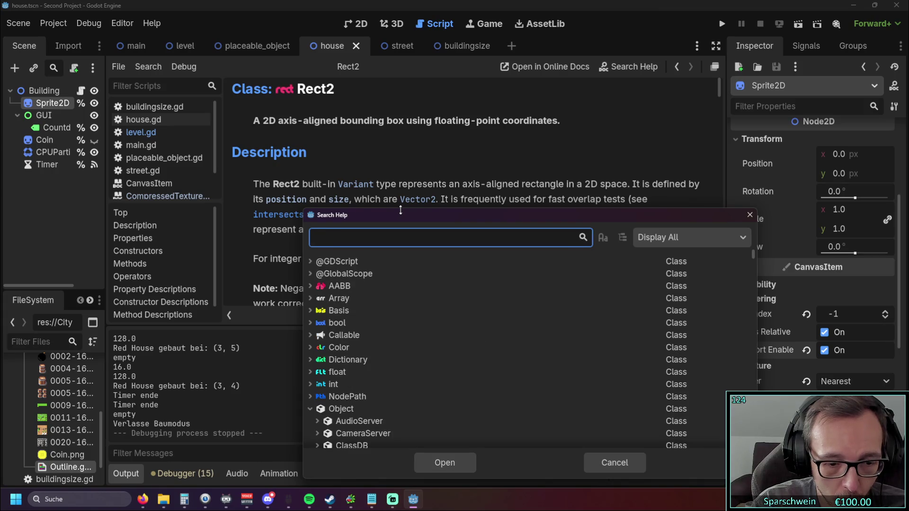
{"action": "type", "text": "rh"}
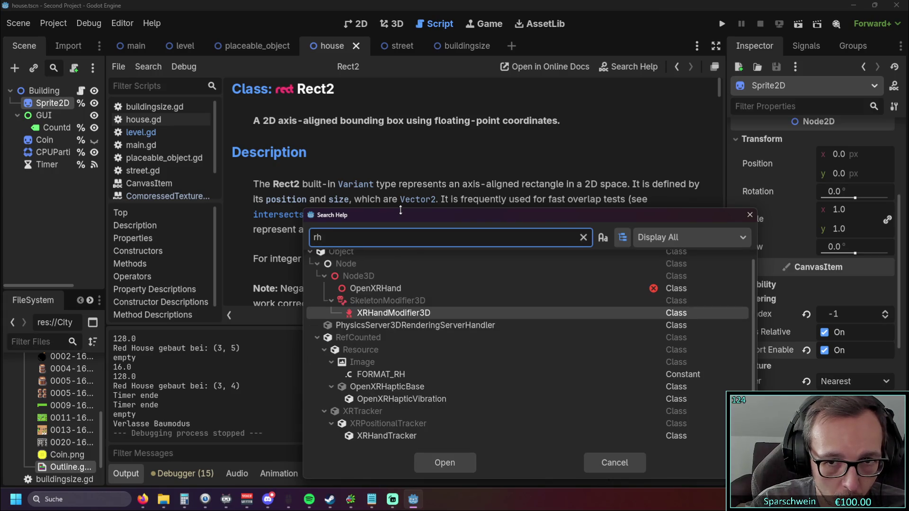
{"action": "key", "text": "BackSpace"}
{"action": "key", "text": "BackSpace"}
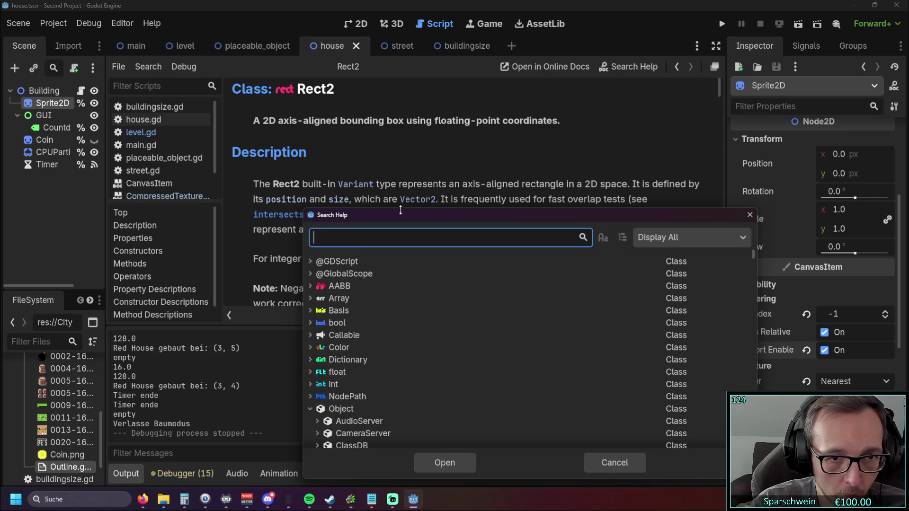
{"action": "key", "text": "alt+Tab"}
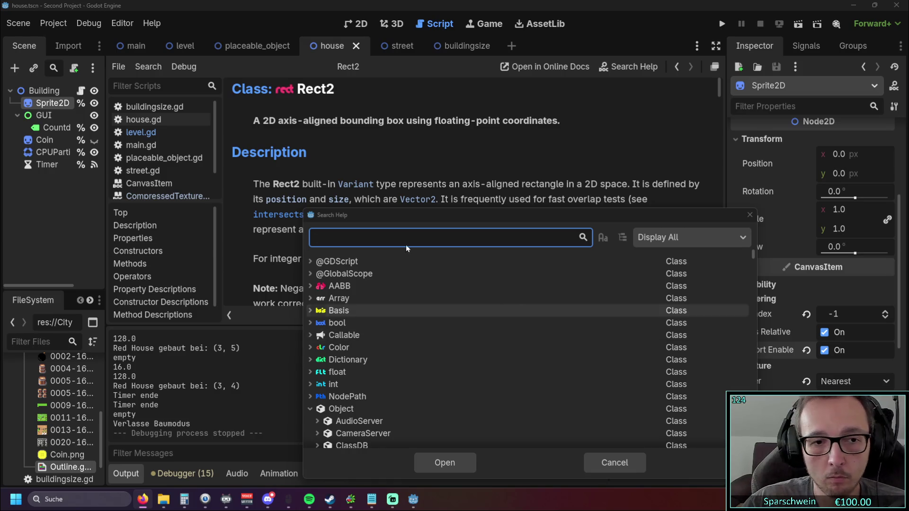
Close Search Help, look through the scene tabs, and open the level scene's level.gd script
{"action": "left_click", "coordinate": [750, 215]}
{"action": "left_click", "coordinate": [185, 46]}
{"action": "scroll", "coordinate": [334, 218], "scroll_direction": "down", "scroll_amount": 5}
{"action": "scroll", "coordinate": [334, 218], "scroll_direction": "up", "scroll_amount": 5}
{"action": "left_click", "coordinate": [258, 46]}
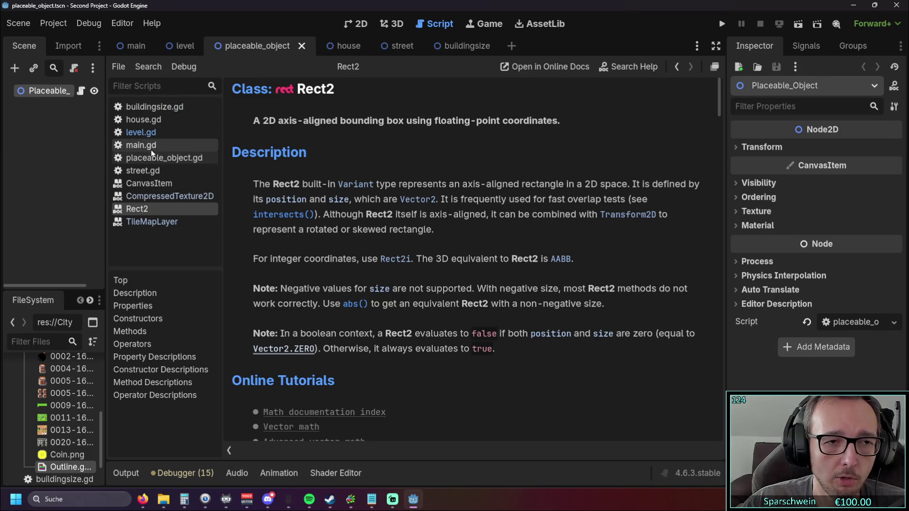
{"action": "left_click", "coordinate": [185, 45]}
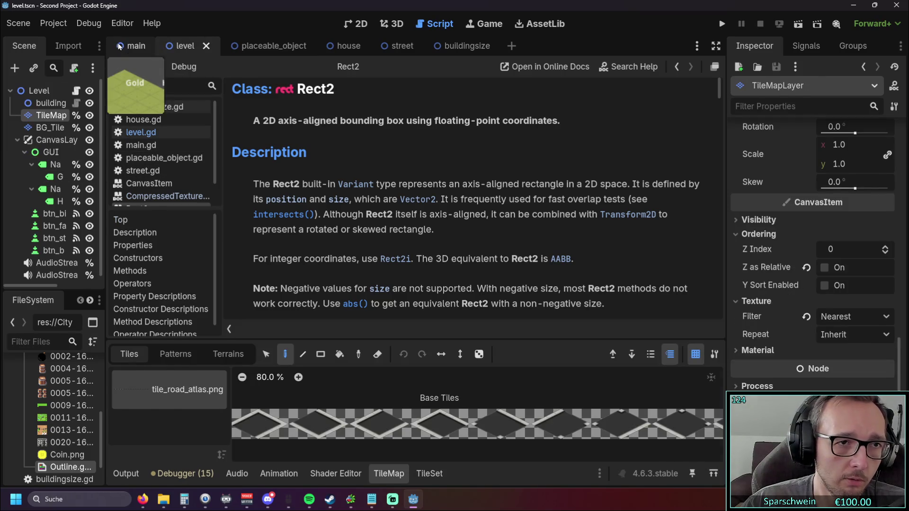
{"action": "left_click", "coordinate": [132, 45]}
{"action": "left_click", "coordinate": [340, 46]}
{"action": "left_click", "coordinate": [251, 48]}
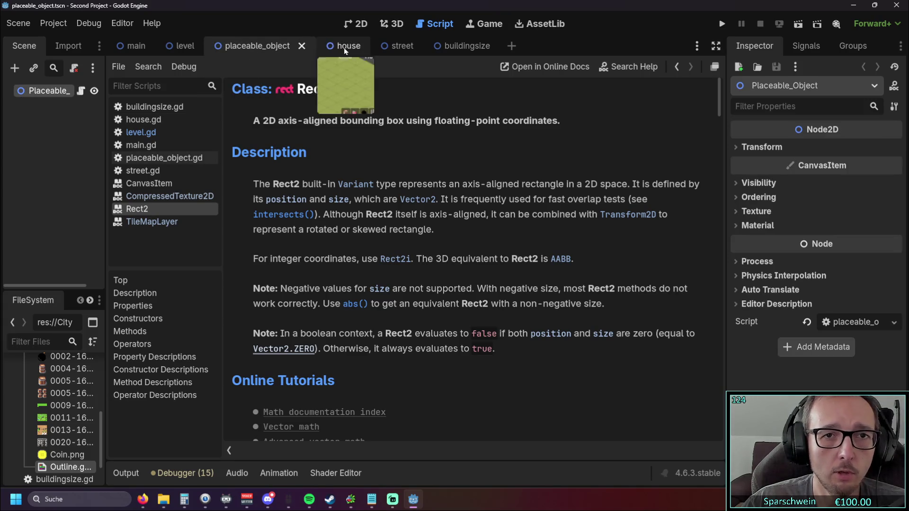
{"action": "left_click", "coordinate": [185, 45]}
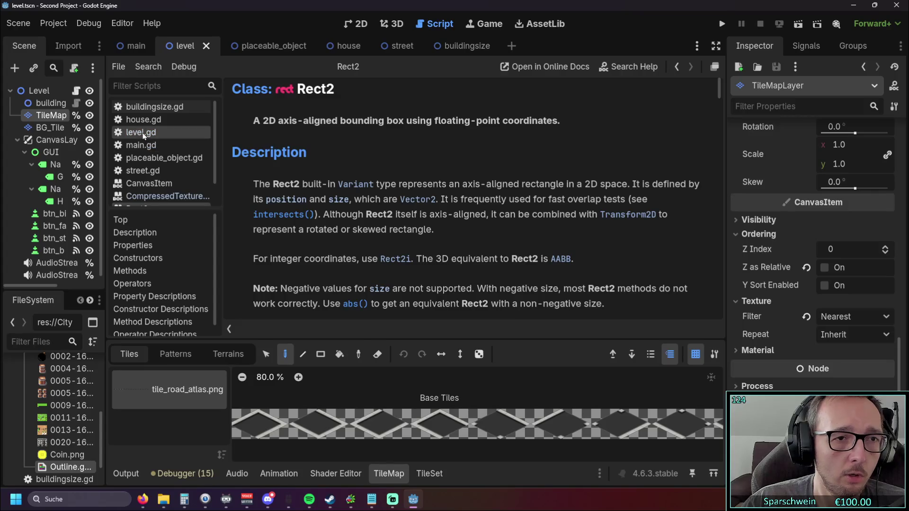
{"action": "left_click", "coordinate": [141, 132]}
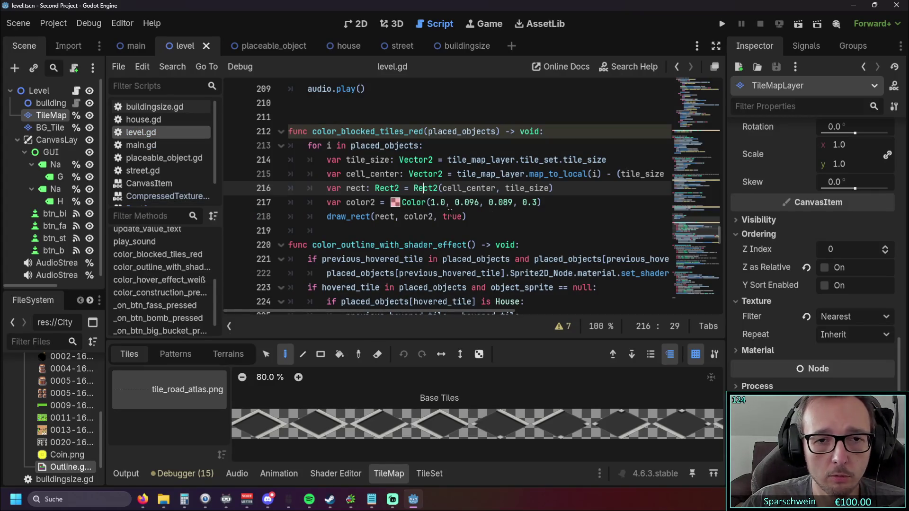
Replace color_blocked_tiles_red with the draw_polygon diamond version from the browser and run the game
{"action": "left_click_drag", "start_coordinate": [468, 218], "coordinate": [288, 132]}
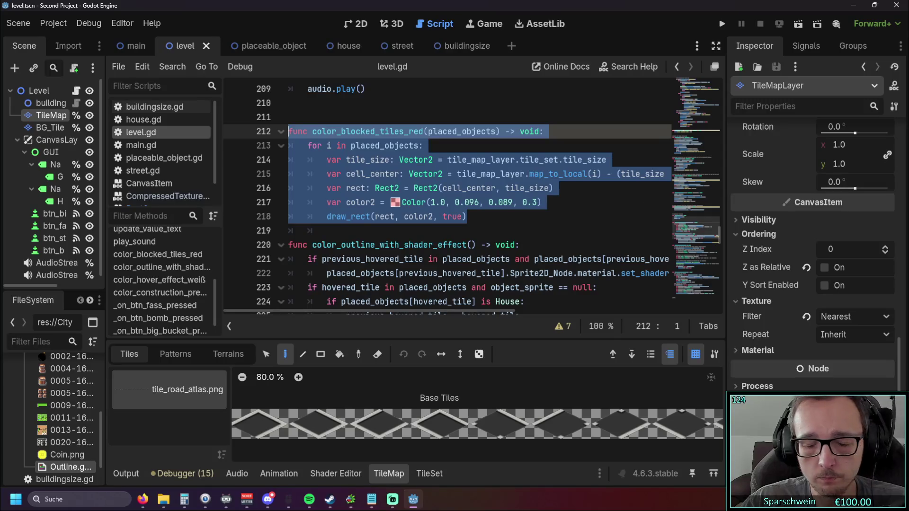
{"action": "key", "text": "alt+Tab"}
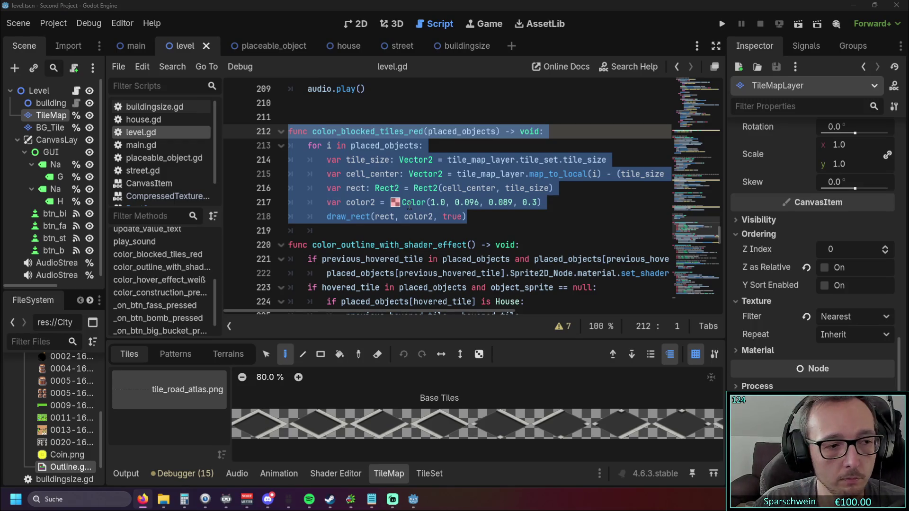
{"action": "left_click", "coordinate": [363, 207]}
{"action": "key", "text": "Down"}
{"action": "key", "text": "End"}
{"action": "key", "text": "shift+Up"}
{"action": "key", "text": "shift+Up"}
{"action": "key", "text": "shift+Up"}
{"action": "key", "text": "ctrl+v"}
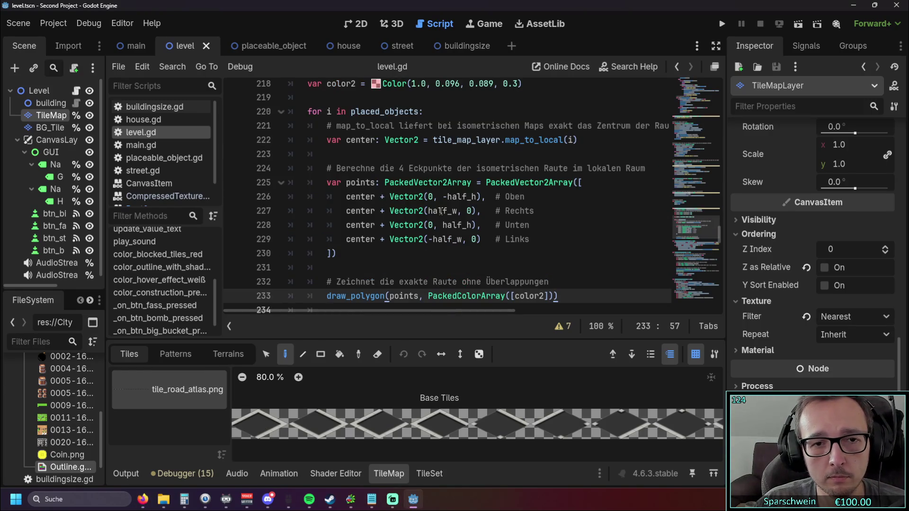
{"action": "scroll", "coordinate": [440, 212], "scroll_direction": "up", "scroll_amount": 1}
{"action": "scroll", "coordinate": [437, 210], "scroll_direction": "up", "scroll_amount": 3}
{"action": "scroll", "coordinate": [432, 205], "scroll_direction": "down", "scroll_amount": 6}
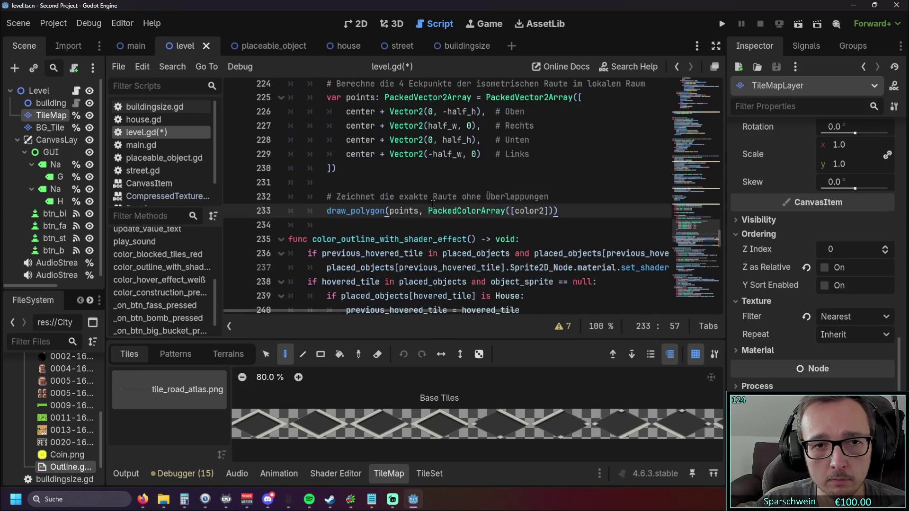
{"action": "scroll", "coordinate": [432, 204], "scroll_direction": "up", "scroll_amount": 3}
{"action": "key", "text": "F5"}
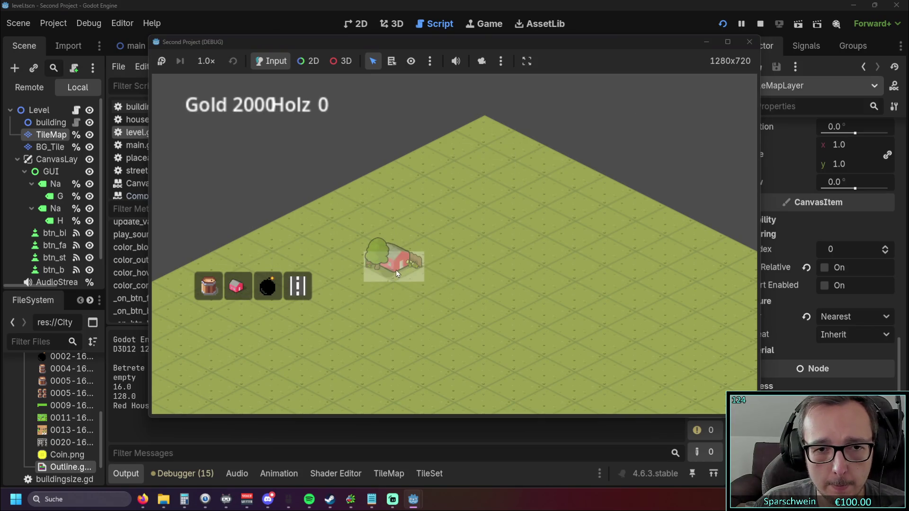
Build two rows of four red houses and exit build mode
{"action": "left_click", "coordinate": [396, 270]}
{"action": "left_click", "coordinate": [428, 249]}
{"action": "left_click", "coordinate": [455, 232]}
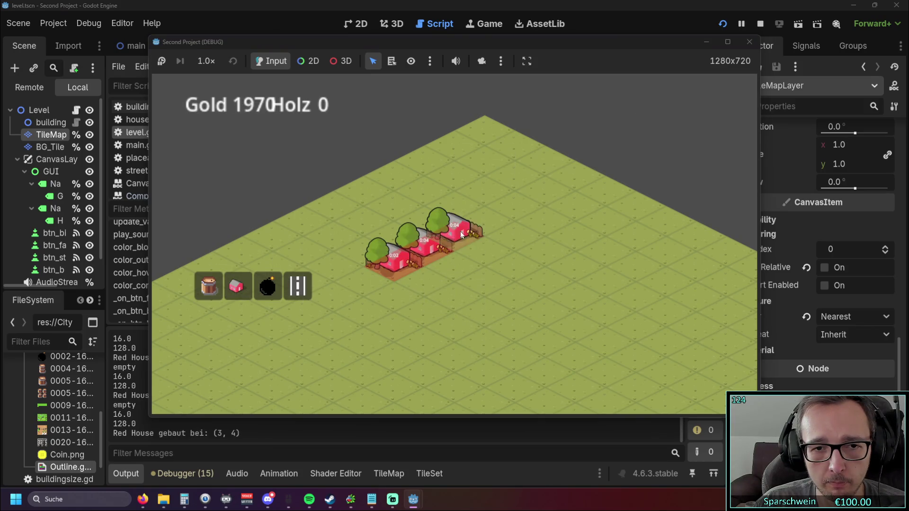
{"action": "left_click", "coordinate": [484, 216]}
{"action": "left_click", "coordinate": [512, 243]}
{"action": "left_click", "coordinate": [481, 253]}
{"action": "left_click", "coordinate": [450, 268]}
{"action": "left_click", "coordinate": [418, 284]}
{"action": "right_click", "coordinate": [491, 346]}
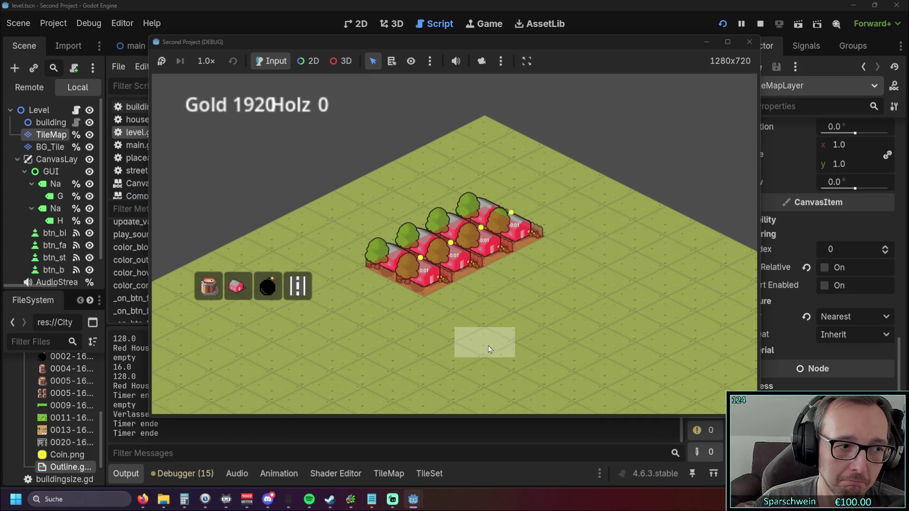
Collect gold from four houses, then add a diagonal row of four more red houses
{"action": "left_click", "coordinate": [403, 265]}
{"action": "left_click", "coordinate": [450, 251]}
{"action": "left_click", "coordinate": [483, 234]}
{"action": "left_click", "coordinate": [516, 227]}
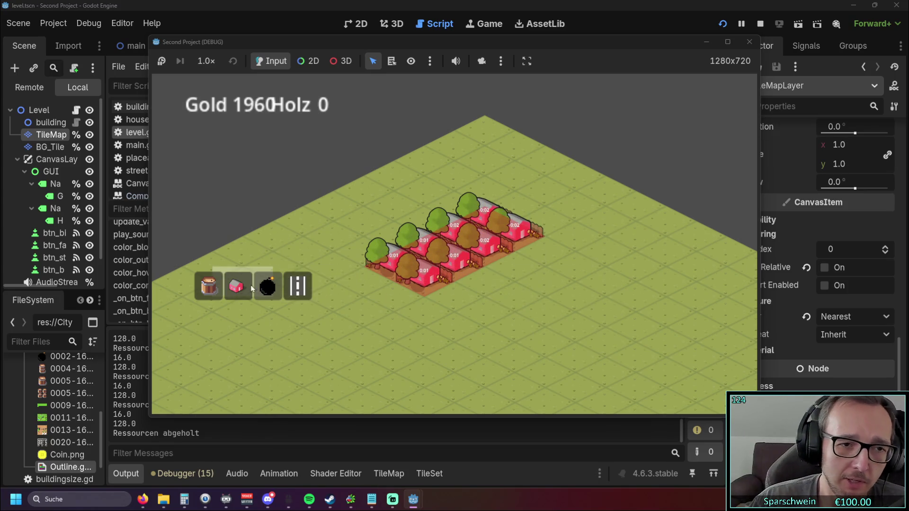
{"action": "left_click_drag", "start_coordinate": [474, 283], "coordinate": [563, 239]}
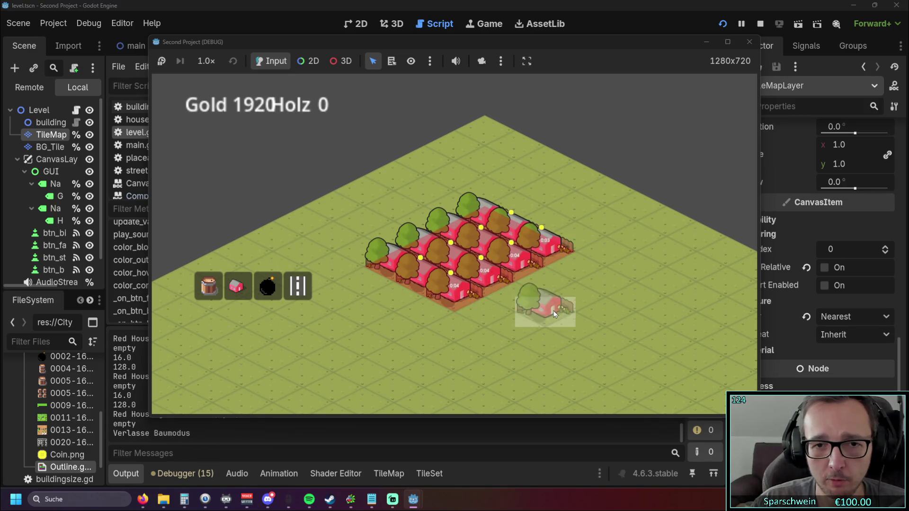
{"action": "right_click", "coordinate": [521, 317]}
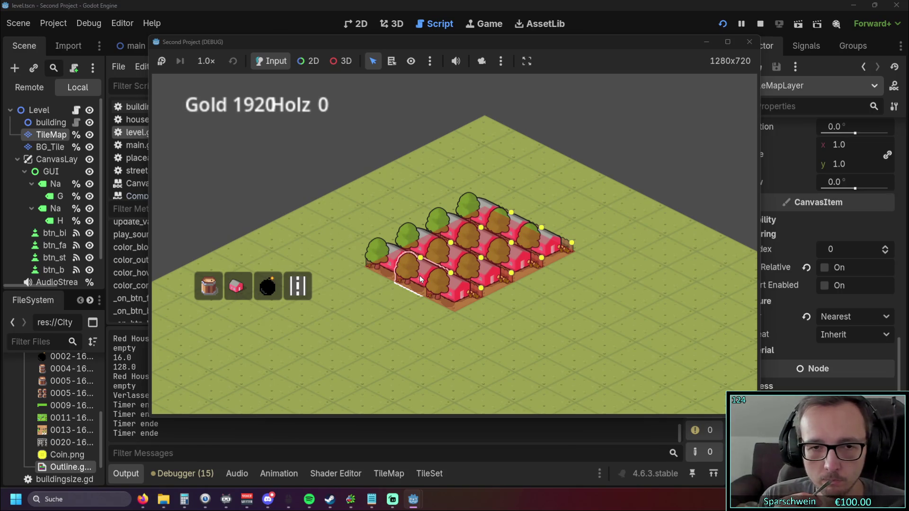
Collect coins across the house rows, raising Gold to 2010, then restart the game
{"action": "left_click", "coordinate": [409, 271]}
{"action": "left_click", "coordinate": [506, 234]}
{"action": "mouse_move", "coordinate": [507, 234]}
{"action": "left_mouse_down"}
{"action": "mouse_move", "coordinate": [445, 218]}
{"action": "mouse_move", "coordinate": [374, 251]}
{"action": "mouse_move", "coordinate": [452, 270]}
{"action": "left_mouse_up"}
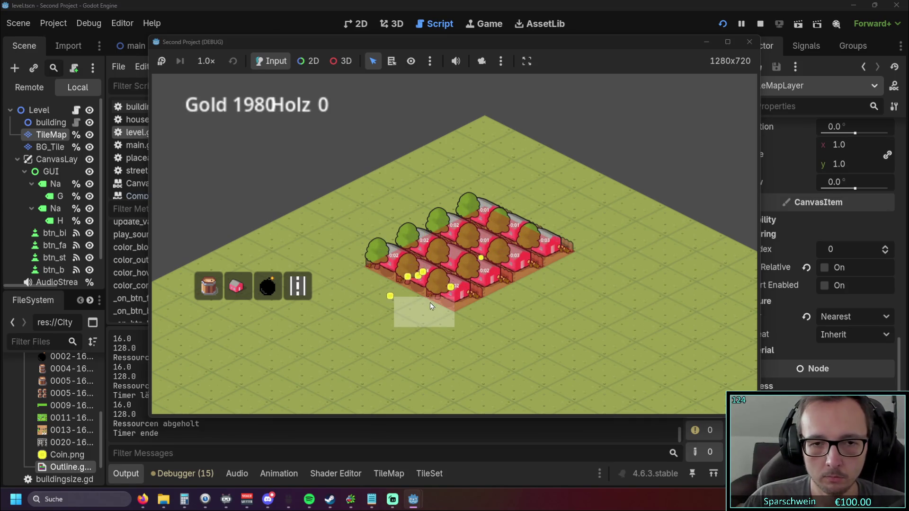
{"action": "mouse_move", "coordinate": [429, 305]}
{"action": "left_mouse_down"}
{"action": "mouse_move", "coordinate": [531, 256]}
{"action": "mouse_move", "coordinate": [502, 223]}
{"action": "mouse_move", "coordinate": [482, 272]}
{"action": "left_mouse_up"}
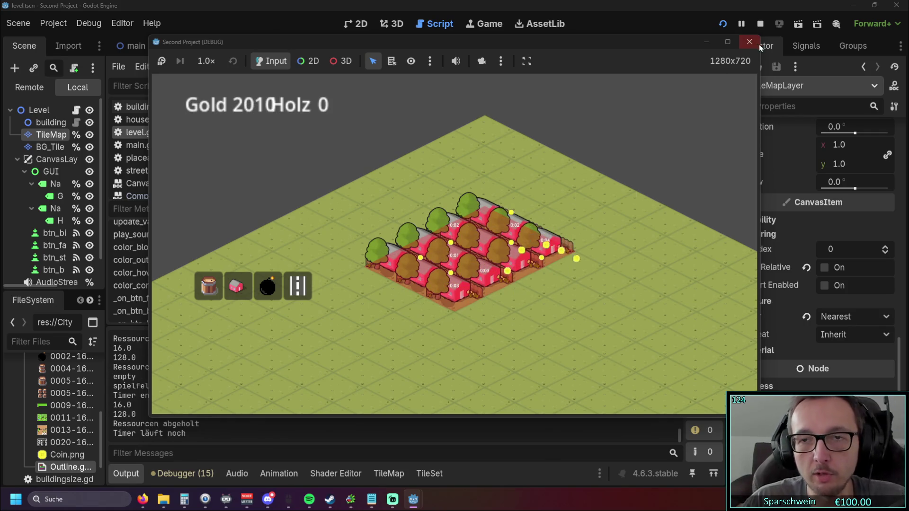
{"action": "left_click", "coordinate": [758, 44]}
{"action": "left_click", "coordinate": [721, 23]}
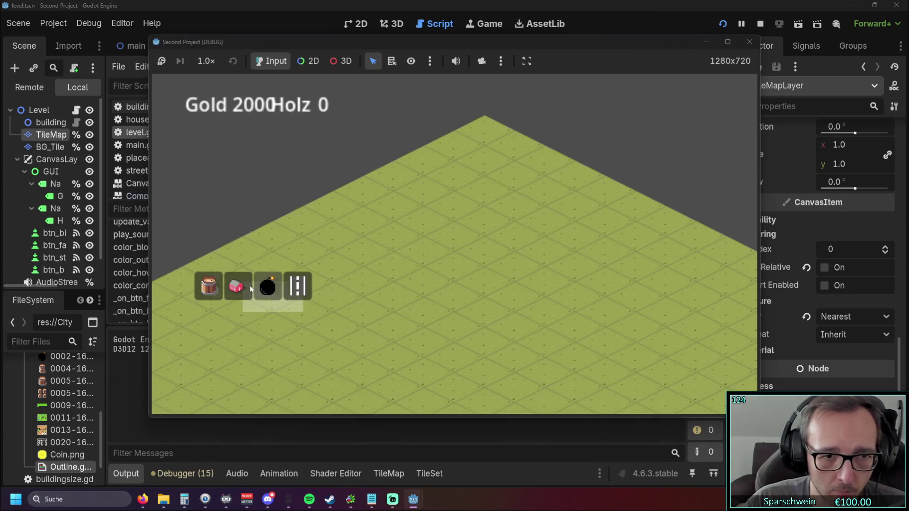
Place the first two red houses, then collect their gold as they become ready
{"action": "left_click", "coordinate": [236, 286]}
{"action": "left_click", "coordinate": [428, 267]}
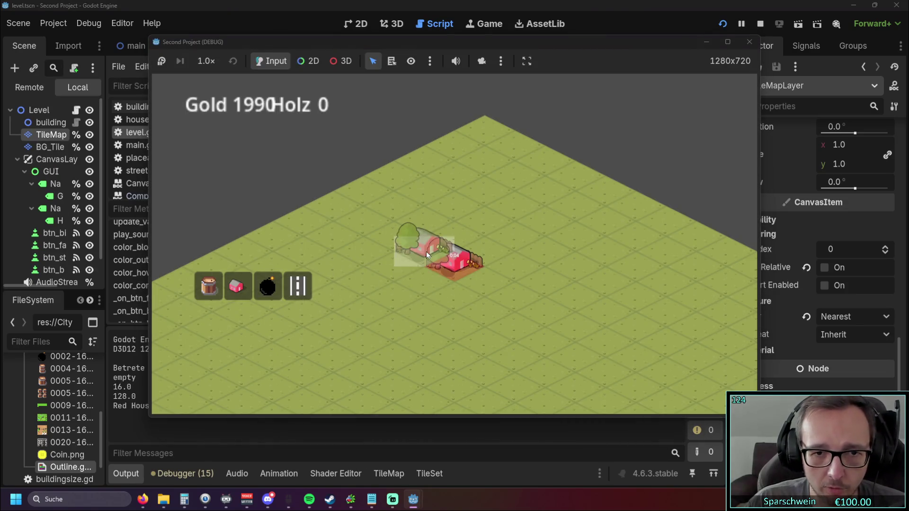
{"action": "left_click", "coordinate": [416, 251]}
{"action": "right_click", "coordinate": [408, 308]}
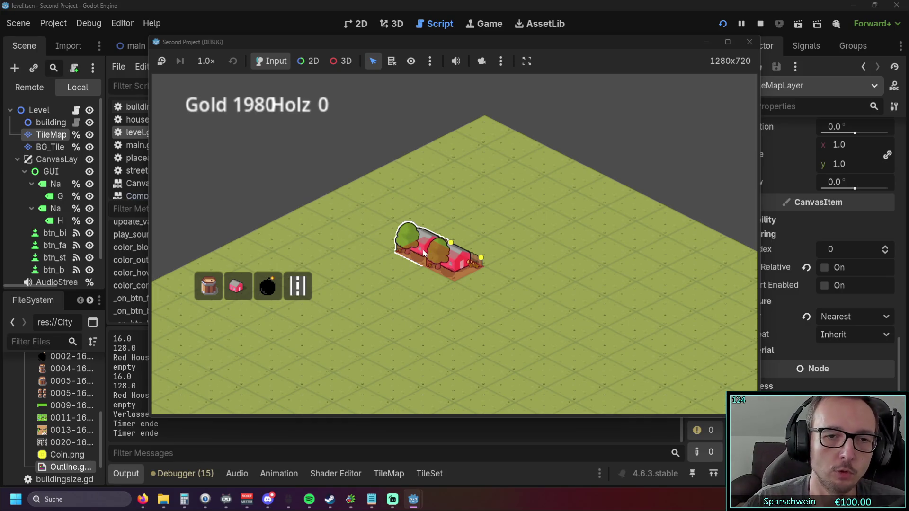
{"action": "left_click", "coordinate": [412, 247]}
{"action": "left_click", "coordinate": [416, 249]}
{"action": "left_click", "coordinate": [416, 250]}
{"action": "left_click", "coordinate": [416, 249]}
Add two more red houses to the right, collect gold up to 2000, and stop the game
{"action": "left_click", "coordinate": [236, 285]}
{"action": "left_click", "coordinate": [451, 242]}
{"action": "left_click", "coordinate": [481, 258]}
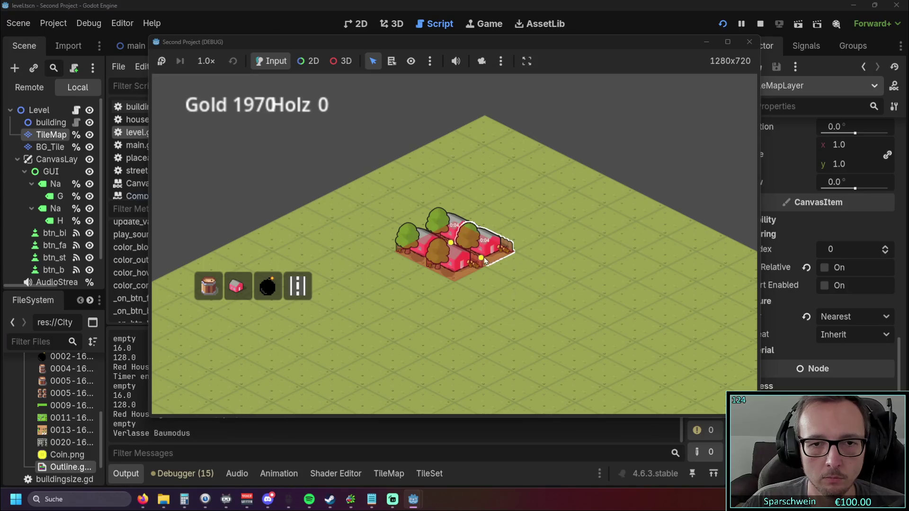
{"action": "left_click", "coordinate": [452, 258]}
{"action": "left_click", "coordinate": [452, 258]}
{"action": "left_click", "coordinate": [453, 258]}
{"action": "left_click", "coordinate": [432, 239]}
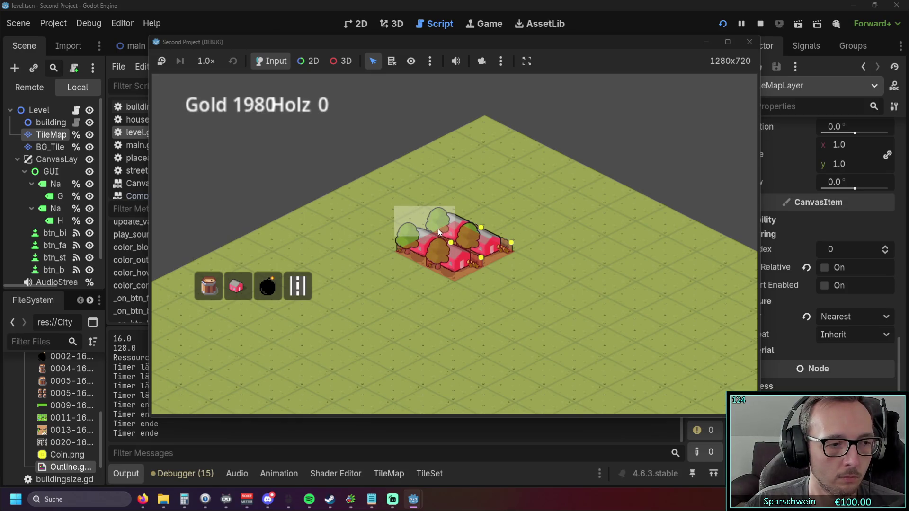
{"action": "left_click", "coordinate": [457, 240]}
{"action": "left_click", "coordinate": [489, 251]}
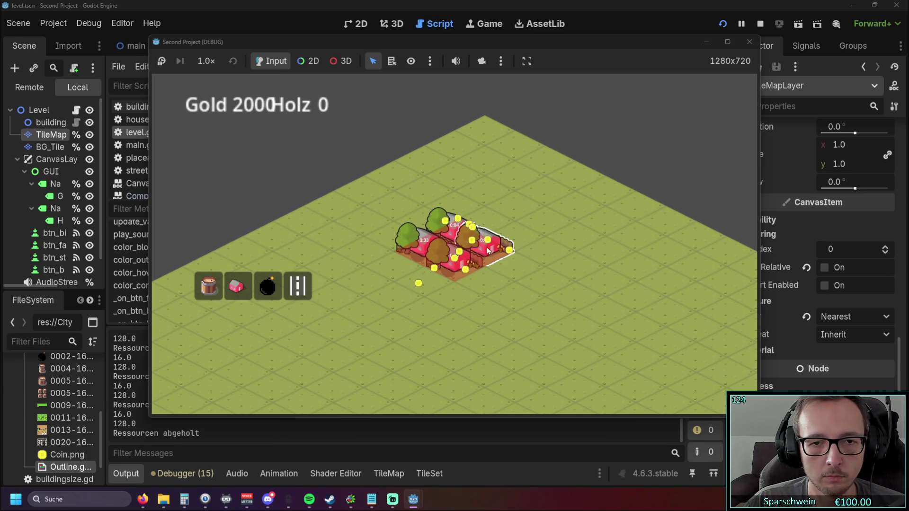
{"action": "left_click", "coordinate": [749, 43]}
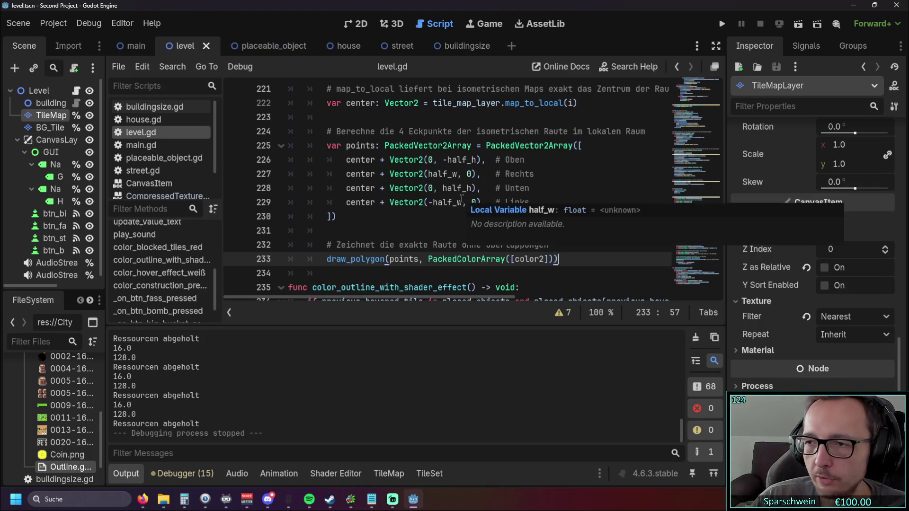
{"action": "left_click", "coordinate": [418, 244]}
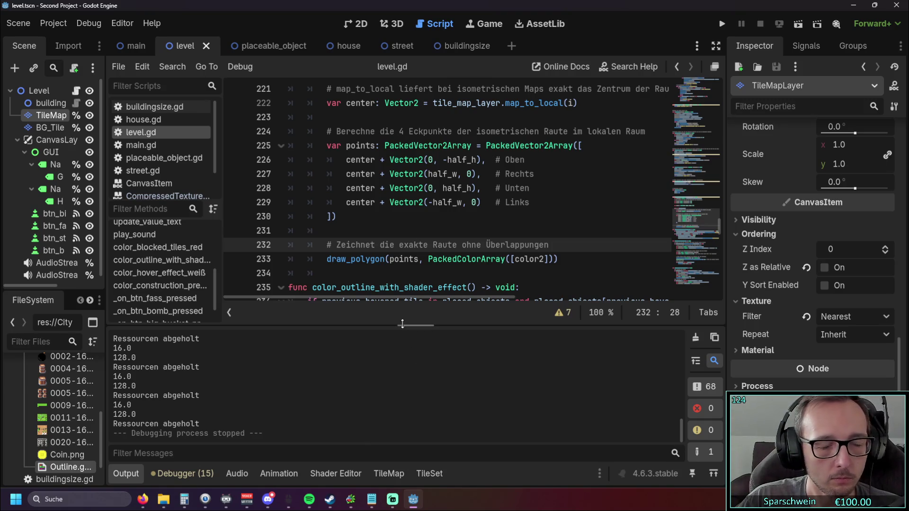
{"action": "mouse_move", "coordinate": [363, 48]}
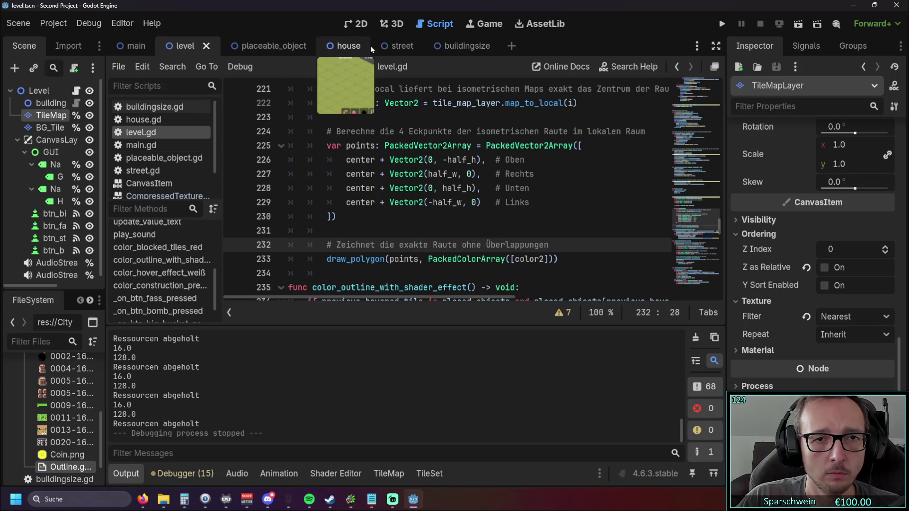
In the house scene, set the Coin sprite's scale from 0.7 to 3 and run with F5
{"action": "left_click", "coordinate": [261, 44]}
{"action": "left_click", "coordinate": [332, 46]}
{"action": "left_click", "coordinate": [45, 140]}
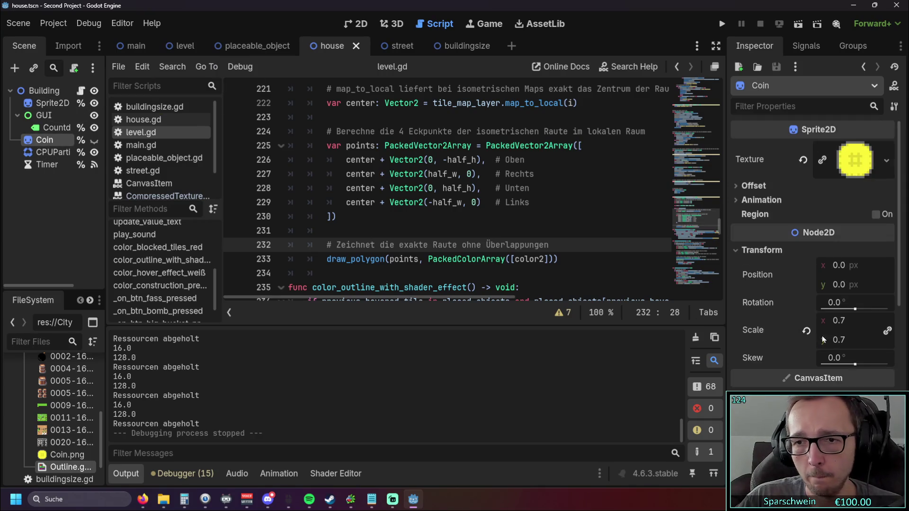
{"action": "left_click", "coordinate": [839, 323]}
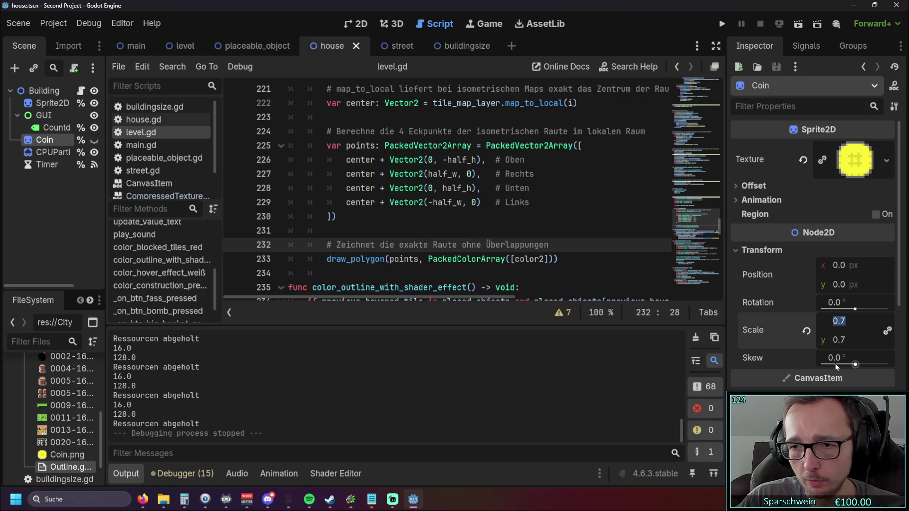
{"action": "type", "text": "3"}
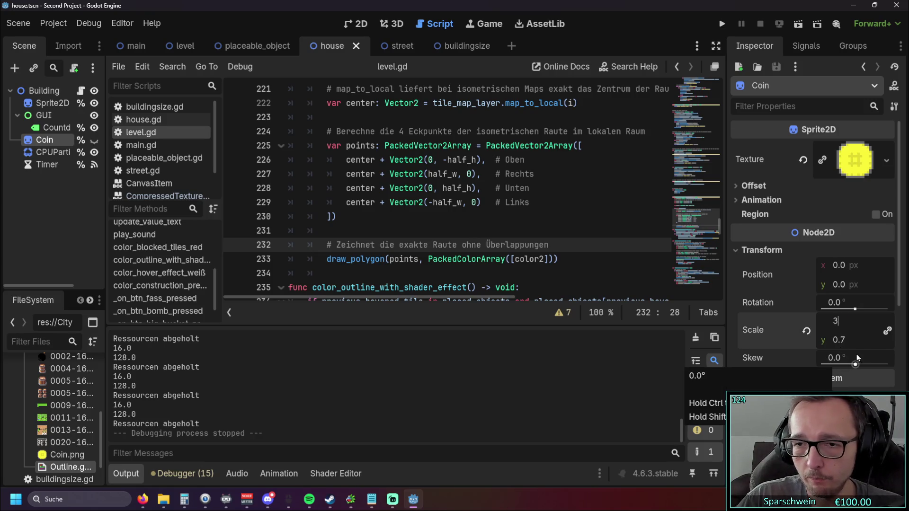
{"action": "key", "text": "Return"}
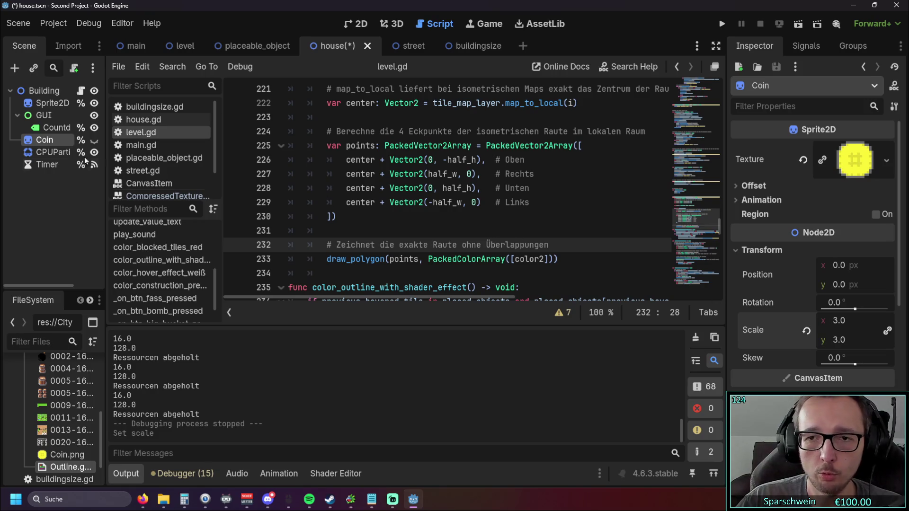
{"action": "key", "text": "F5"}
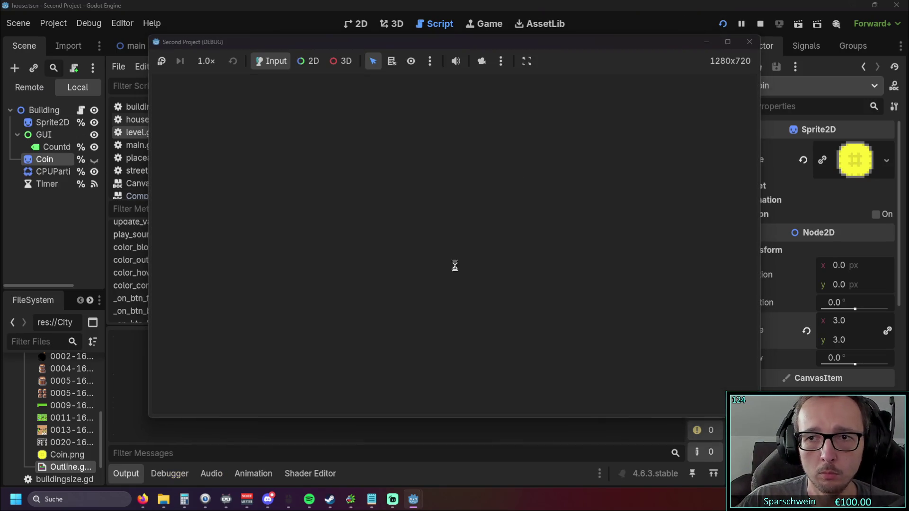
Build a red house, collect its enlarged coin for 1995 gold, and stop with F8
{"action": "left_click", "coordinate": [237, 286]}
{"action": "left_click", "coordinate": [423, 256]}
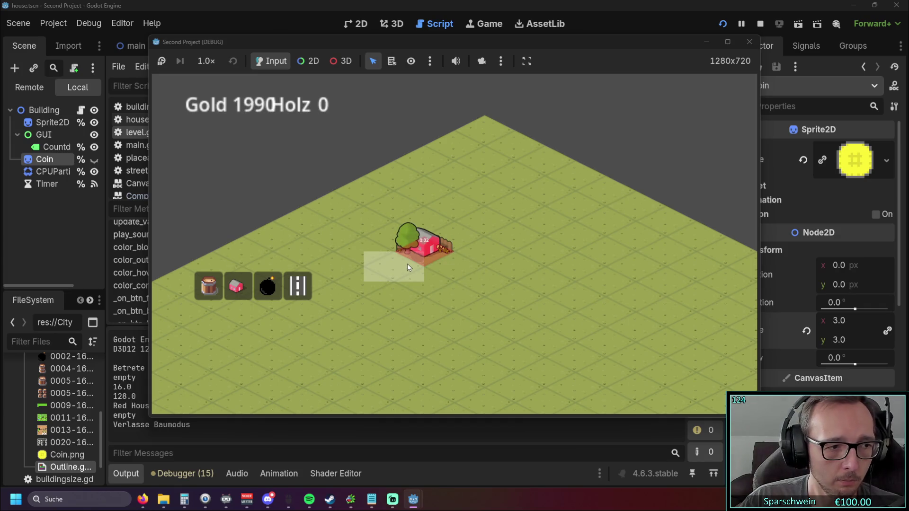
{"action": "left_click", "coordinate": [421, 262]}
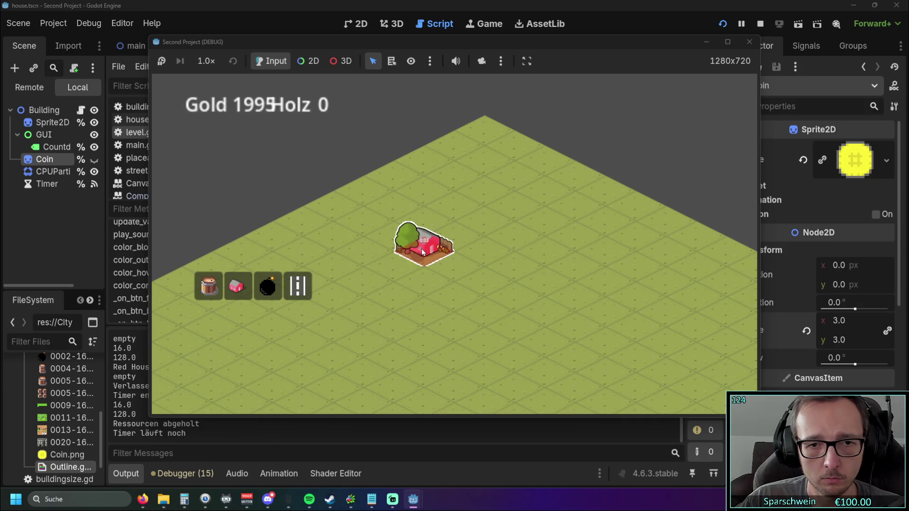
{"action": "key", "text": "F8"}
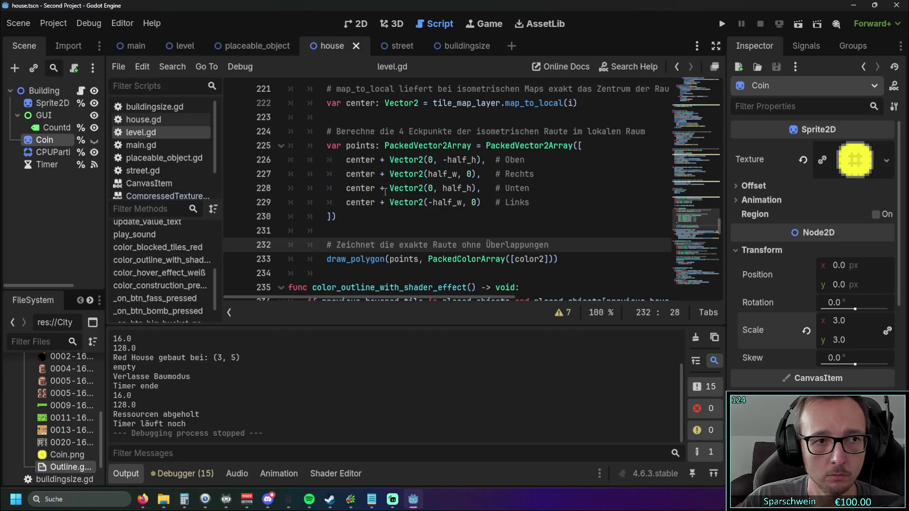
Select the CPUParticles2D_Coin node in the house scene tree
{"action": "scroll", "coordinate": [402, 194], "scroll_direction": "down", "scroll_amount": 5}
{"action": "scroll", "coordinate": [422, 200], "scroll_direction": "up", "scroll_amount": 2}
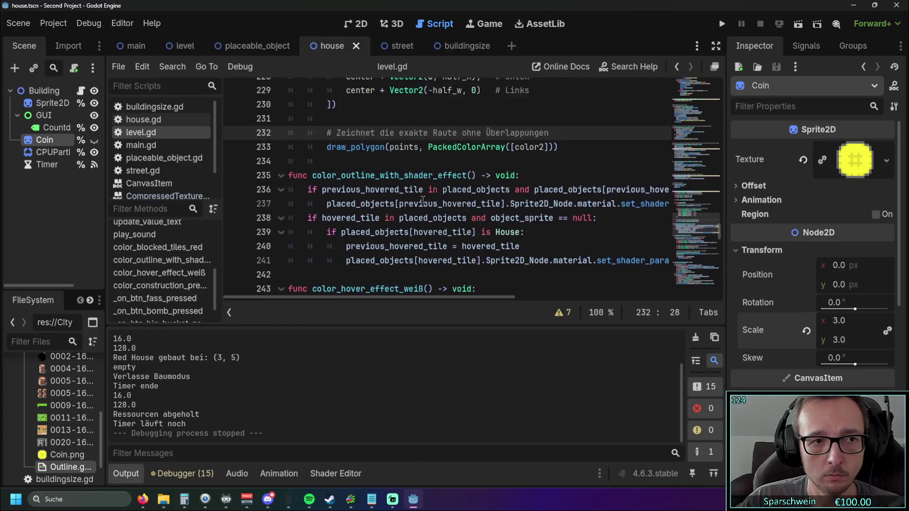
{"action": "scroll", "coordinate": [422, 200], "scroll_direction": "down", "scroll_amount": 2}
{"action": "left_click", "coordinate": [51, 153]}
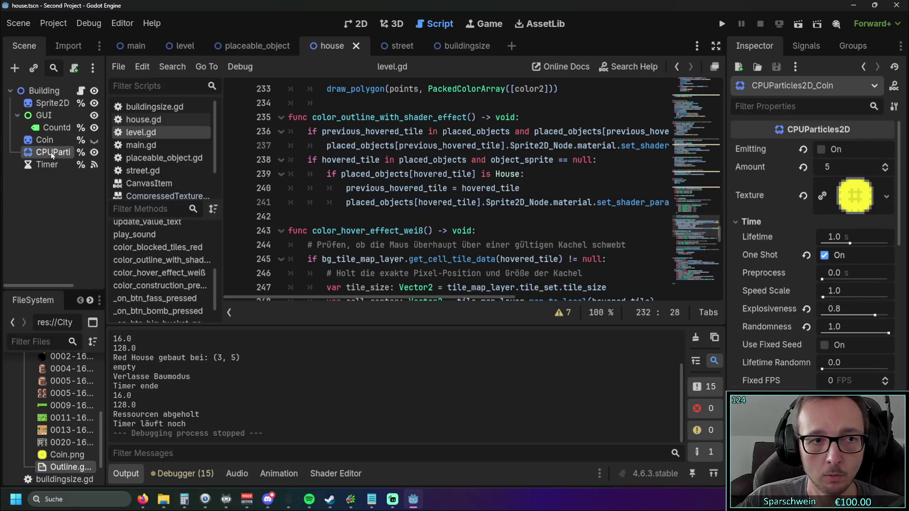
Set the coin particles' scale to 3.0 on both axes and launch the game
{"action": "scroll", "coordinate": [751, 305], "scroll_direction": "down", "scroll_amount": 5}
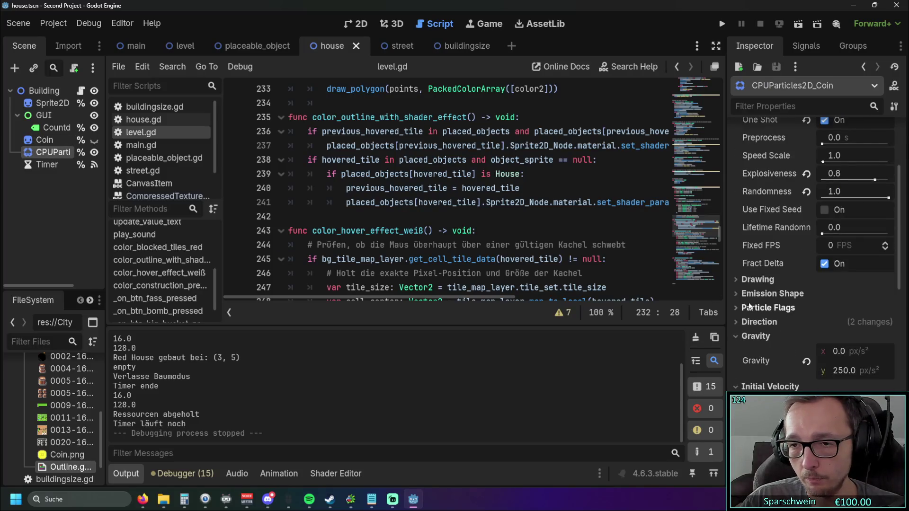
{"action": "scroll", "coordinate": [749, 300], "scroll_direction": "down", "scroll_amount": 5}
{"action": "scroll", "coordinate": [746, 298], "scroll_direction": "up", "scroll_amount": 5}
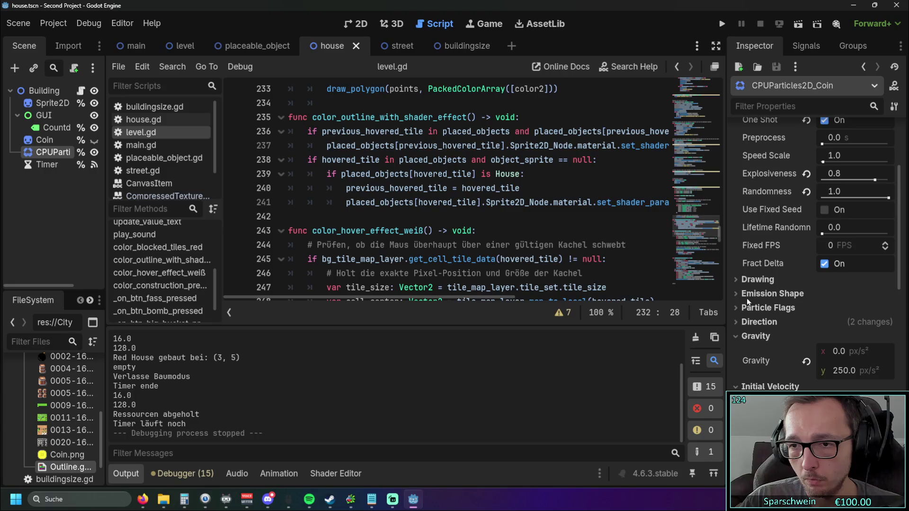
{"action": "scroll", "coordinate": [746, 298], "scroll_direction": "up", "scroll_amount": 2}
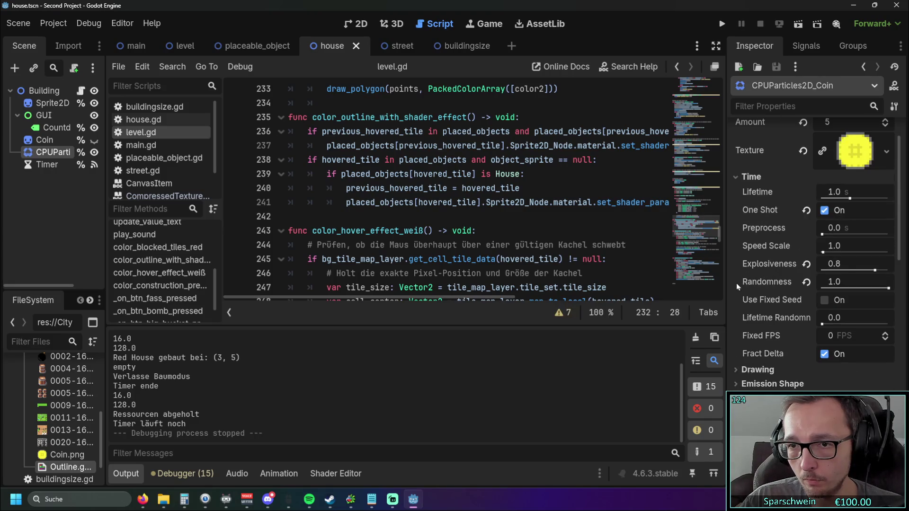
{"action": "scroll", "coordinate": [737, 283], "scroll_direction": "up", "scroll_amount": 1}
{"action": "scroll", "coordinate": [735, 280], "scroll_direction": "down", "scroll_amount": 4}
{"action": "scroll", "coordinate": [736, 281], "scroll_direction": "down", "scroll_amount": 8}
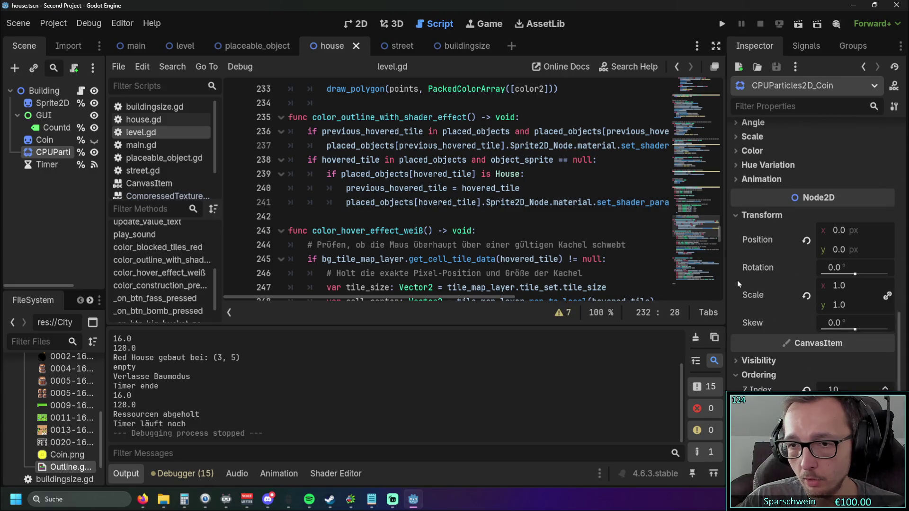
{"action": "scroll", "coordinate": [738, 280], "scroll_direction": "down", "scroll_amount": 1}
{"action": "left_click", "coordinate": [839, 241]}
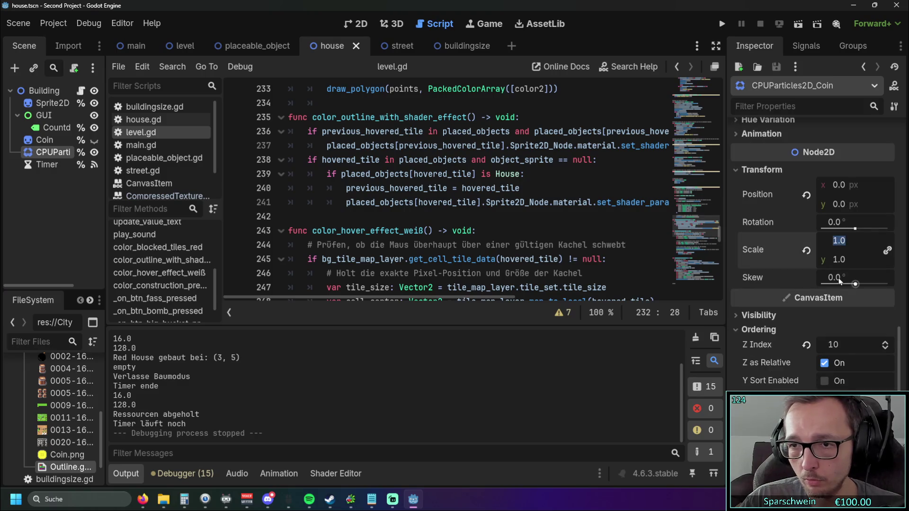
{"action": "type", "text": "3"}
{"action": "key", "text": "Return"}
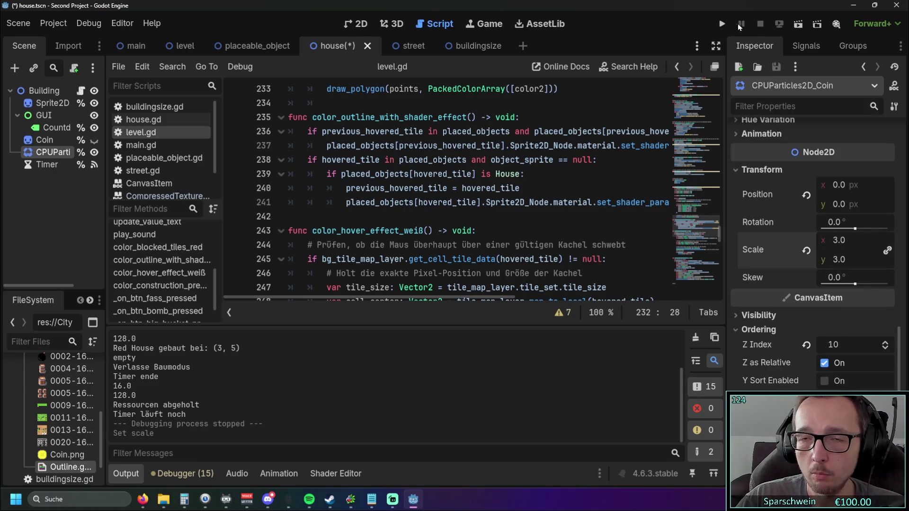
{"action": "left_click", "coordinate": [721, 23]}
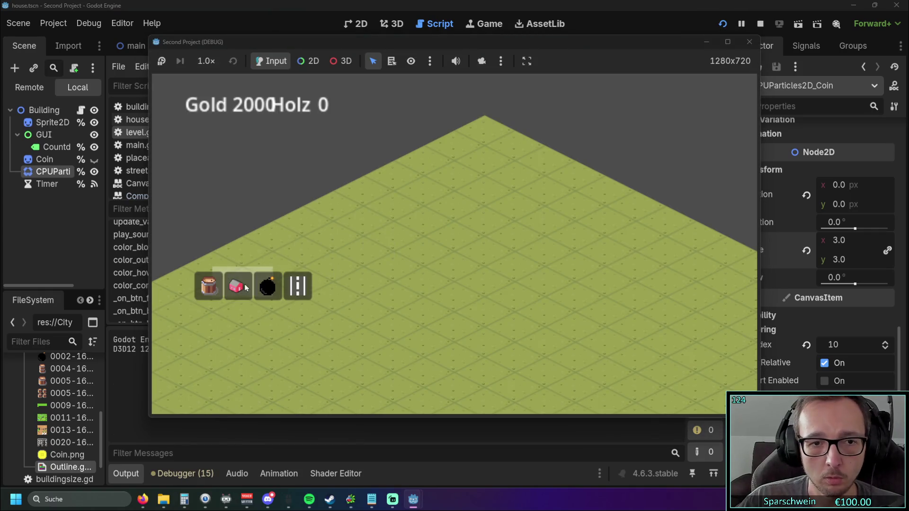
Build a red house, collect its coin to see the enlarged particles, and stop with F8
{"action": "left_click", "coordinate": [237, 286]}
{"action": "left_click", "coordinate": [423, 255]}
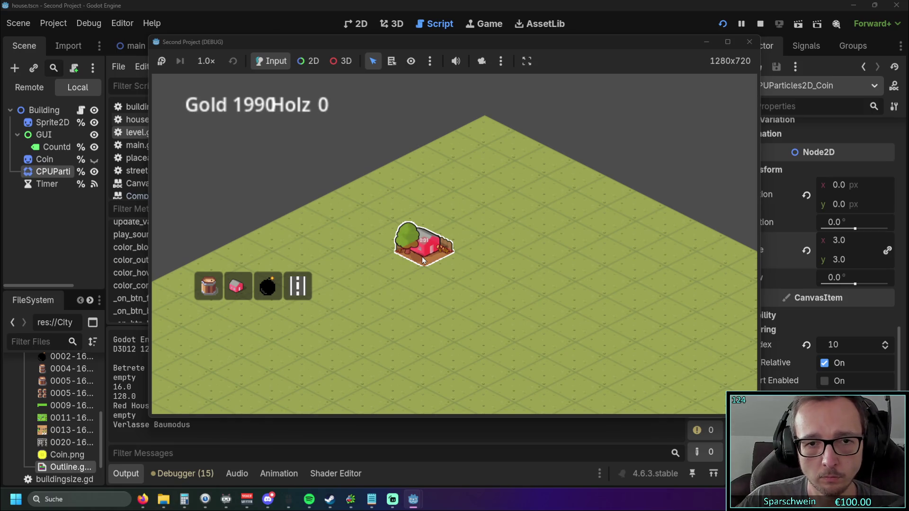
{"action": "left_click", "coordinate": [419, 255]}
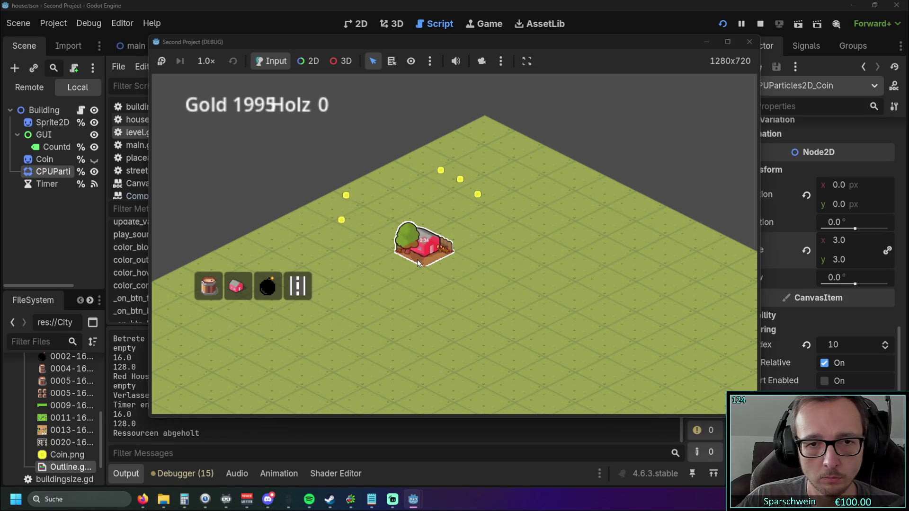
{"action": "key", "text": "F8"}
{"action": "scroll", "coordinate": [776, 268], "scroll_direction": "up", "scroll_amount": 2}
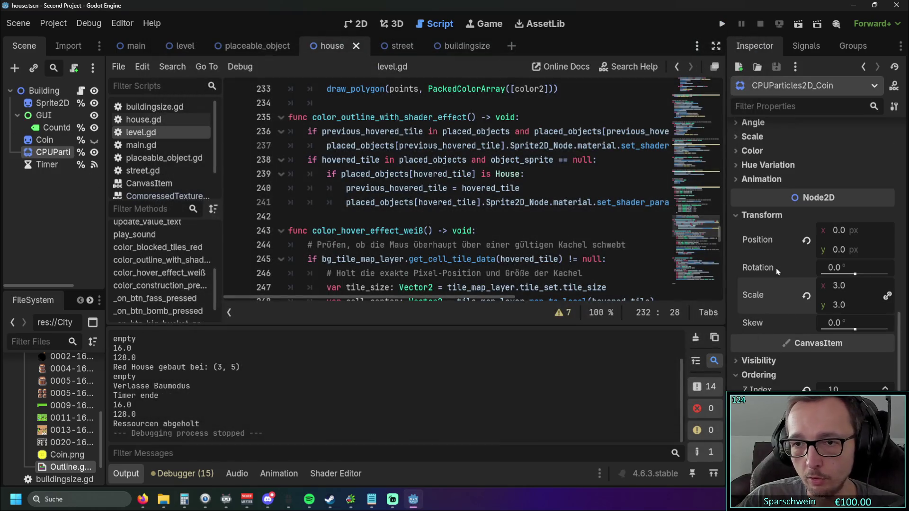
Reset the CPUParticles2D_Coin scale from 3.0 back to 1
{"action": "scroll", "coordinate": [774, 268], "scroll_direction": "down", "scroll_amount": 2}
{"action": "left_click", "coordinate": [831, 241]}
{"action": "type", "text": "1"}
{"action": "key", "text": "Return"}
Collapse Transform, review the particles' Direction settings, and run the game again
{"action": "scroll", "coordinate": [779, 260], "scroll_direction": "down", "scroll_amount": 3}
{"action": "scroll", "coordinate": [772, 255], "scroll_direction": "up", "scroll_amount": 4}
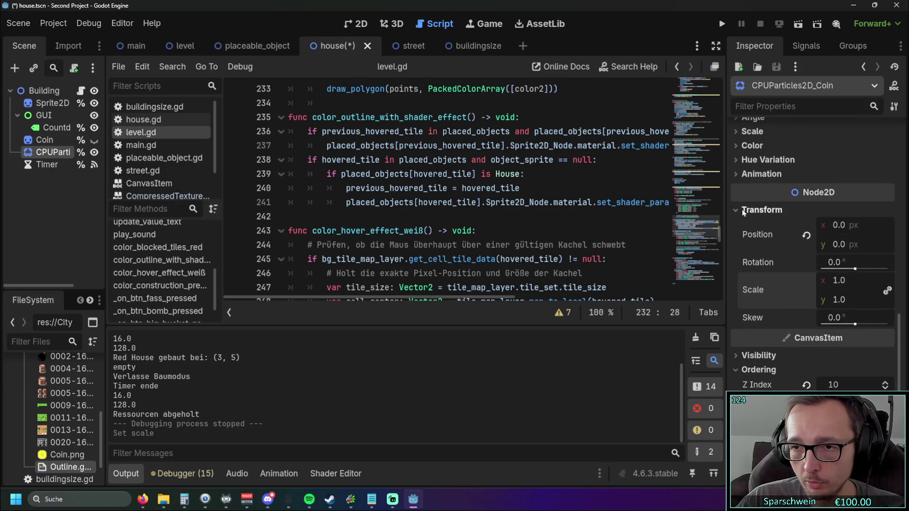
{"action": "left_click", "coordinate": [742, 210]}
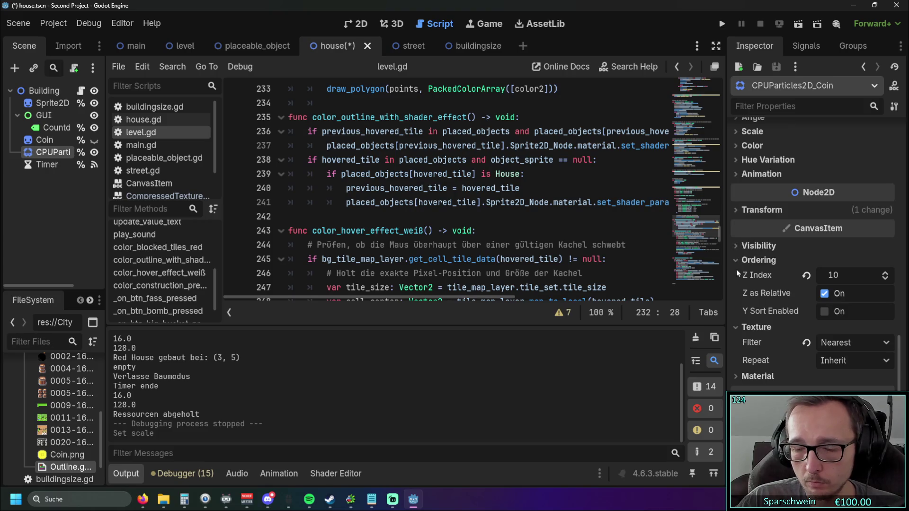
{"action": "scroll", "coordinate": [730, 279], "scroll_direction": "down", "scroll_amount": 1}
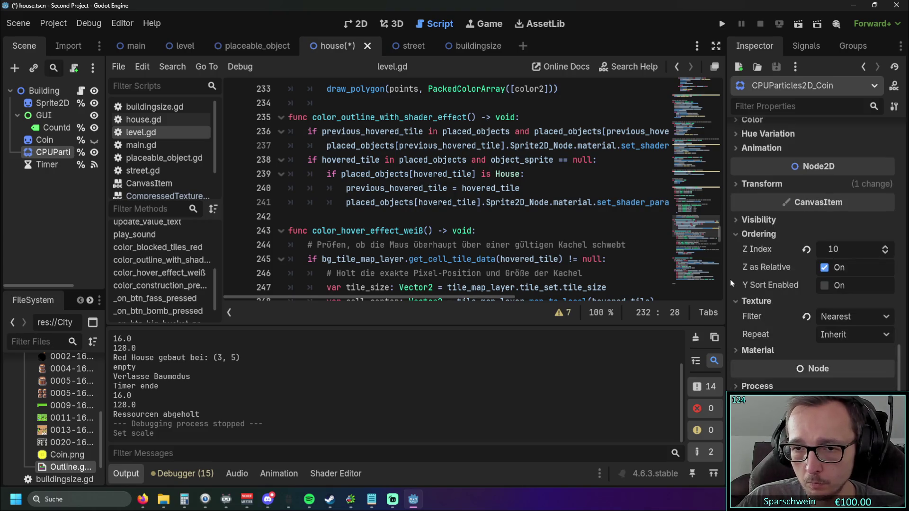
{"action": "scroll", "coordinate": [730, 279], "scroll_direction": "up", "scroll_amount": 12}
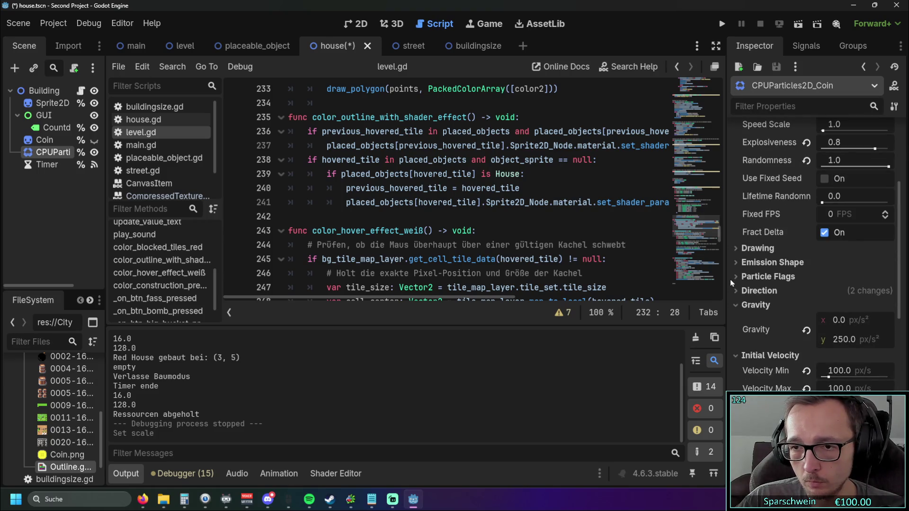
{"action": "left_click", "coordinate": [736, 291]}
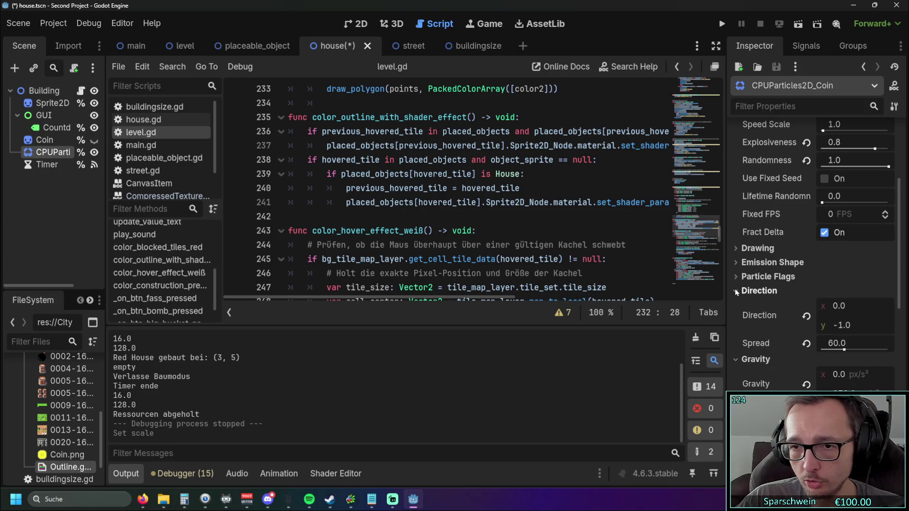
{"action": "scroll", "coordinate": [735, 289], "scroll_direction": "down", "scroll_amount": 1}
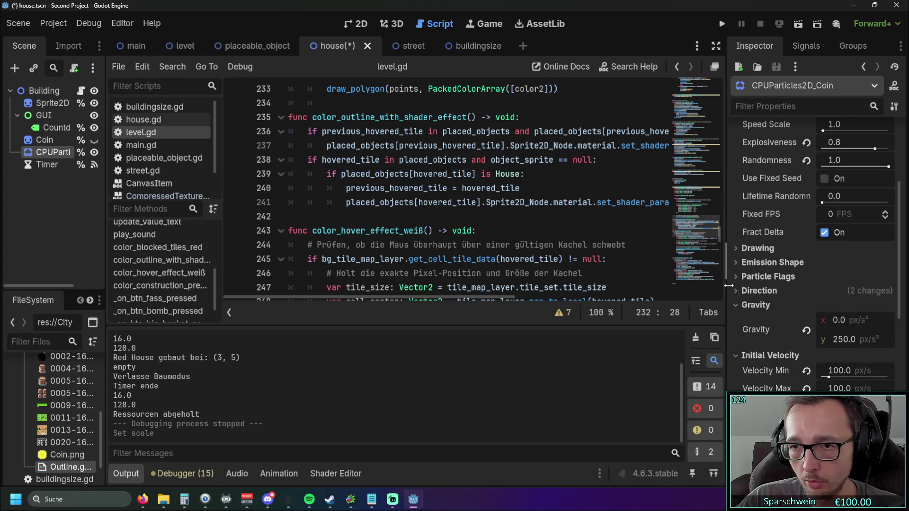
{"action": "scroll", "coordinate": [731, 287], "scroll_direction": "up", "scroll_amount": 7}
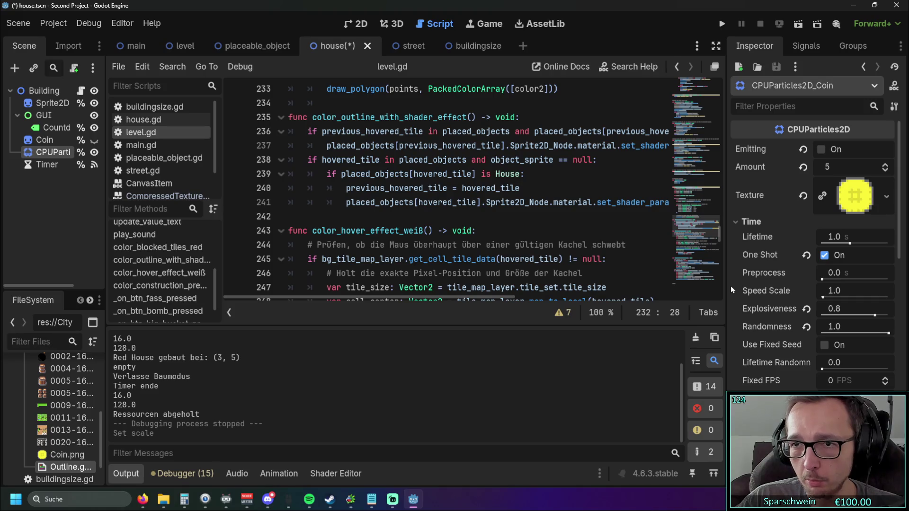
{"action": "left_click", "coordinate": [722, 25]}
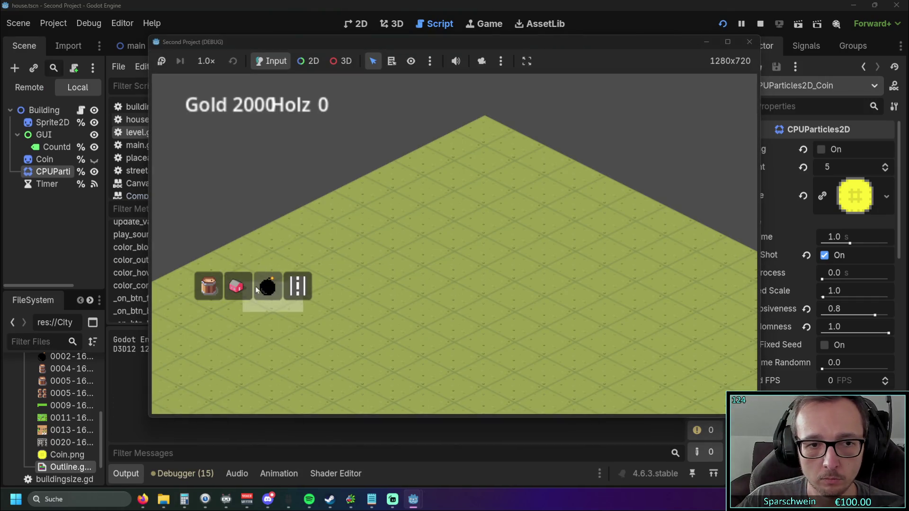
Build a red house near the map centre, collect its coin, and stop the game
{"action": "left_click", "coordinate": [236, 286]}
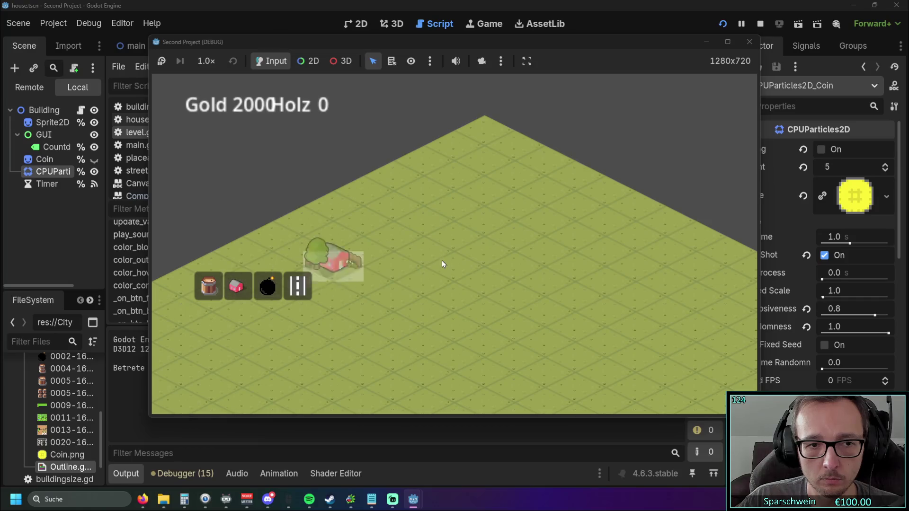
{"action": "left_click", "coordinate": [452, 272]}
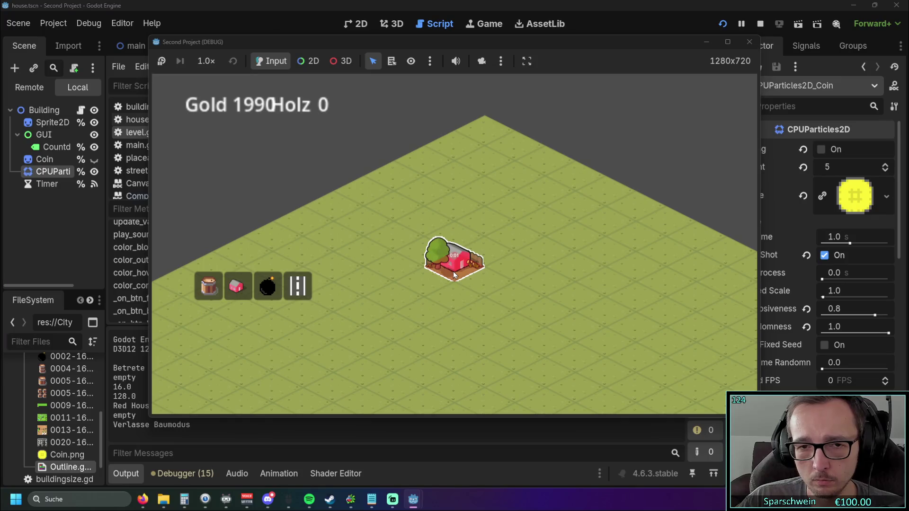
{"action": "left_click", "coordinate": [453, 274]}
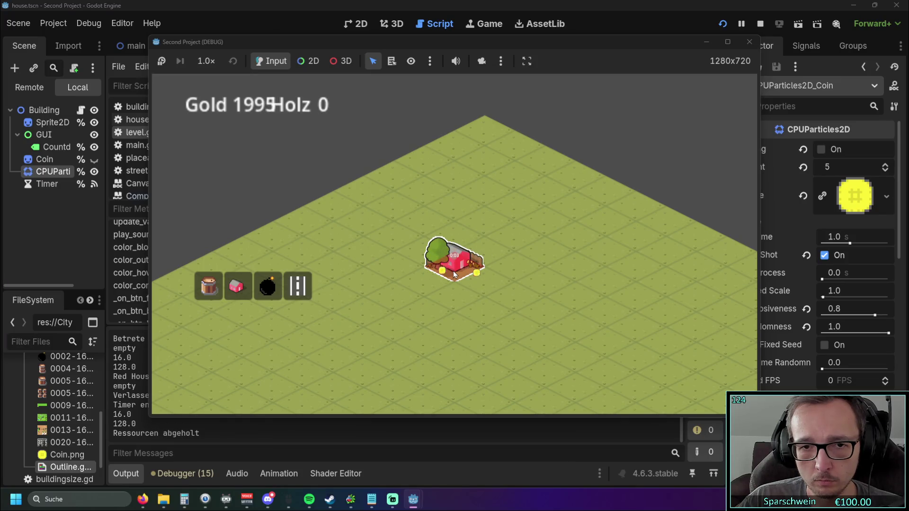
{"action": "left_click", "coordinate": [749, 42]}
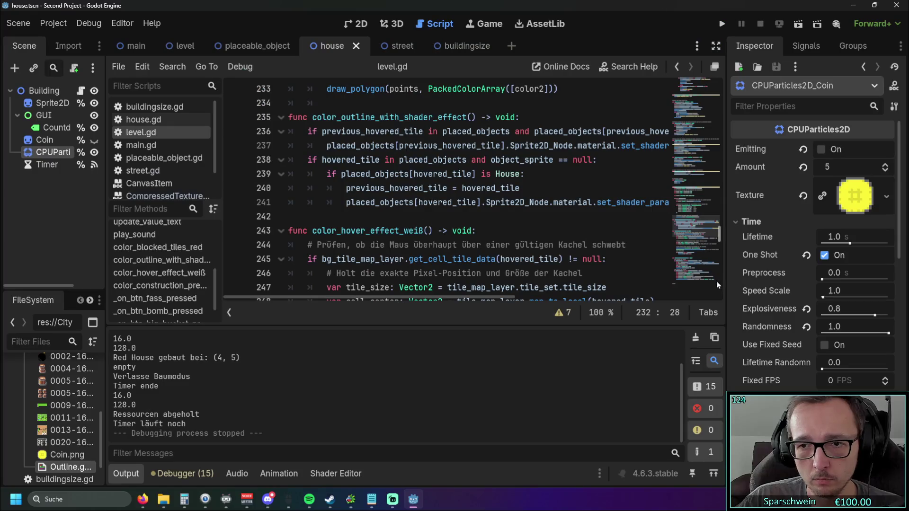
Open house.gd from the script list and review its set_coin function
{"action": "scroll", "coordinate": [734, 298], "scroll_direction": "down", "scroll_amount": 10}
{"action": "scroll", "coordinate": [734, 294], "scroll_direction": "up", "scroll_amount": 8}
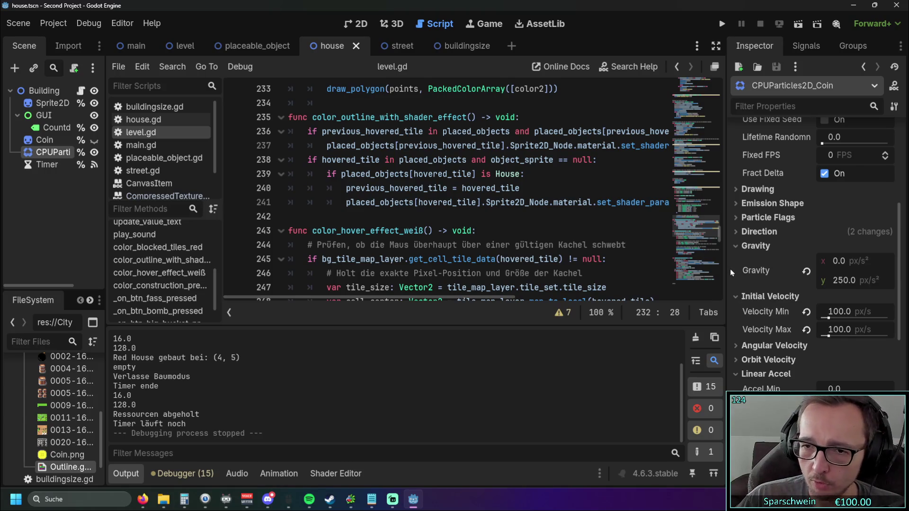
{"action": "scroll", "coordinate": [730, 269], "scroll_direction": "down", "scroll_amount": 2}
{"action": "scroll", "coordinate": [730, 269], "scroll_direction": "up", "scroll_amount": 2}
{"action": "scroll", "coordinate": [731, 271], "scroll_direction": "down", "scroll_amount": 4}
{"action": "scroll", "coordinate": [731, 271], "scroll_direction": "down", "scroll_amount": 3}
{"action": "scroll", "coordinate": [731, 272], "scroll_direction": "up", "scroll_amount": 7}
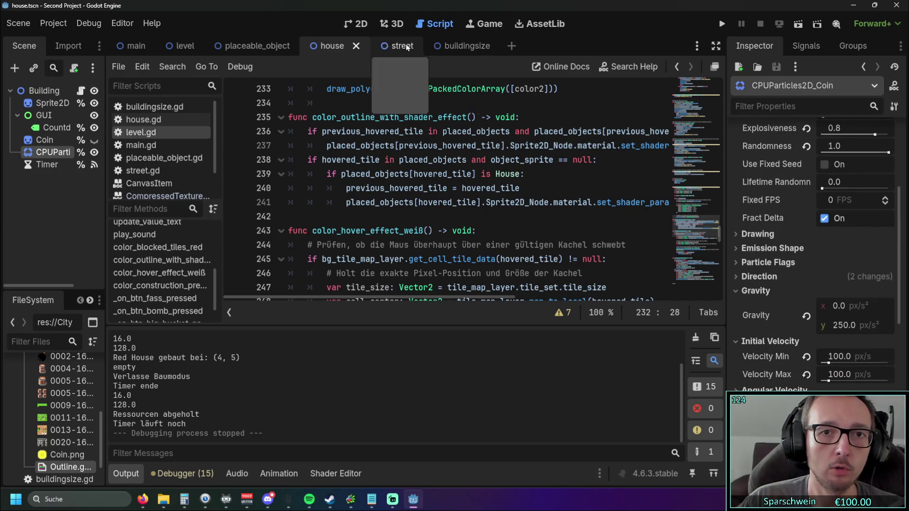
{"action": "left_click", "coordinate": [144, 120]}
{"action": "scroll", "coordinate": [429, 179], "scroll_direction": "down", "scroll_amount": 4}
{"action": "scroll", "coordinate": [430, 179], "scroll_direction": "up", "scroll_amount": 4}
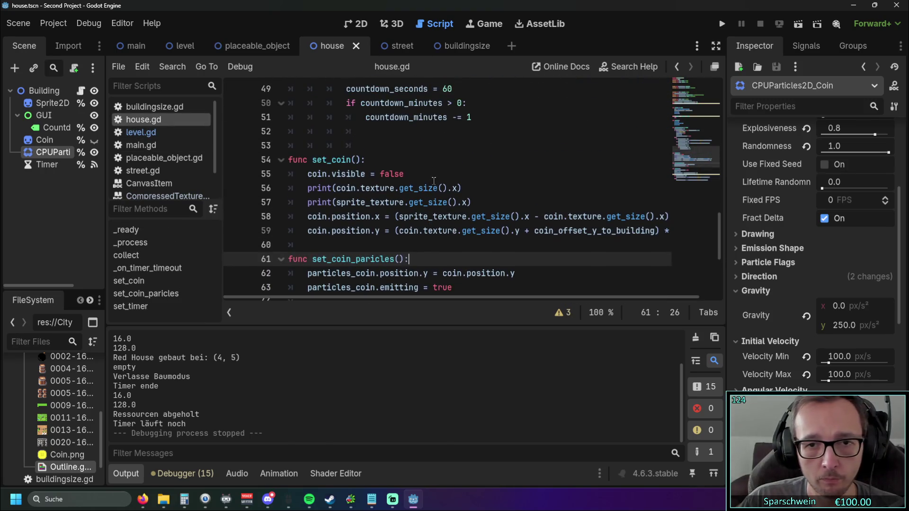
{"action": "scroll", "coordinate": [399, 233], "scroll_direction": "down", "scroll_amount": 3}
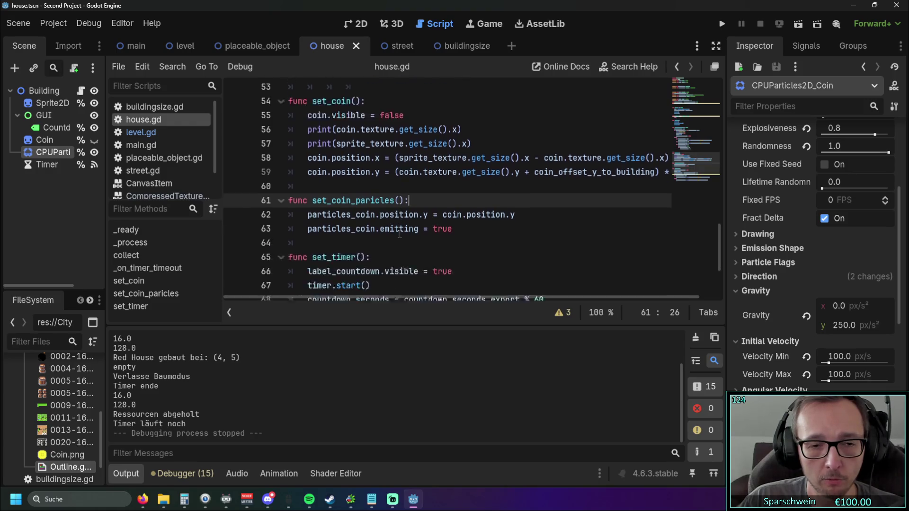
{"action": "scroll", "coordinate": [400, 233], "scroll_direction": "up", "scroll_amount": 1}
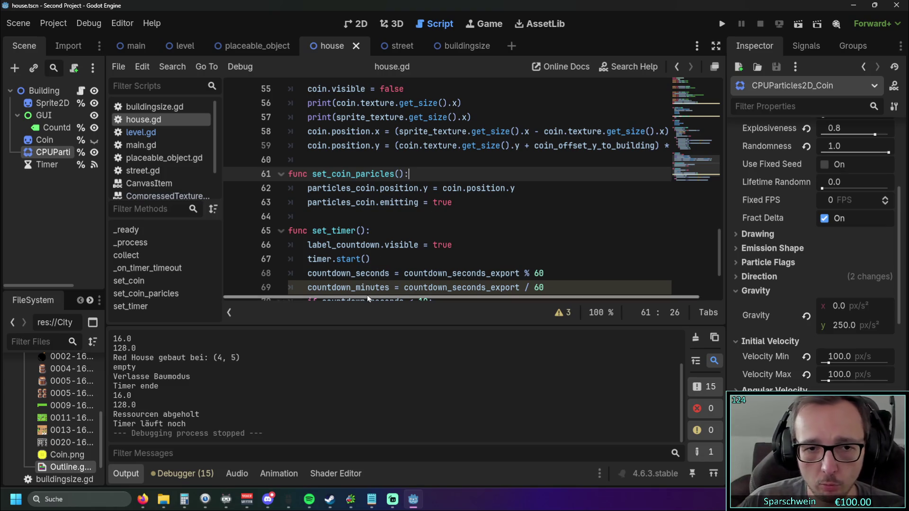
Scroll to set_coin_paricles near line 61 and expand the particles' Transform in the Inspector
{"action": "mouse_move", "coordinate": [367, 297]}
{"action": "left_mouse_down"}
{"action": "mouse_move", "coordinate": [376, 296]}
{"action": "mouse_move", "coordinate": [362, 298]}
{"action": "left_mouse_up"}
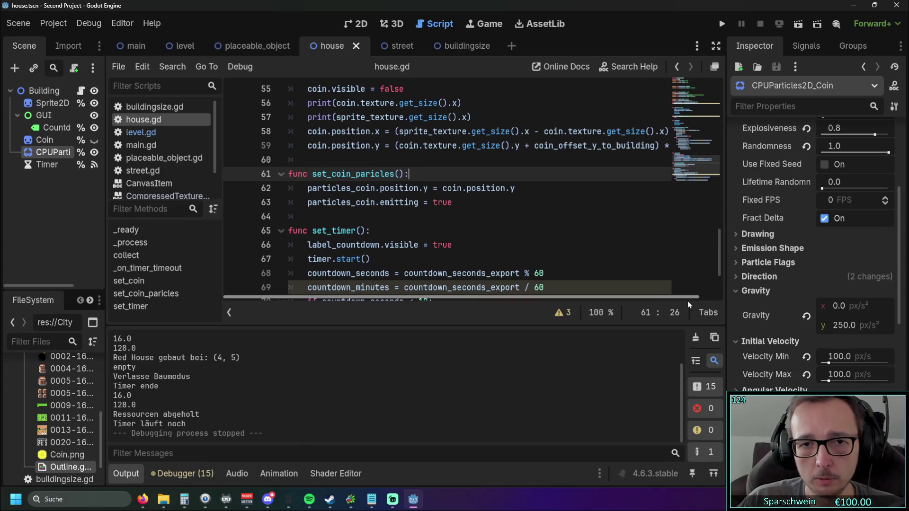
{"action": "scroll", "coordinate": [805, 261], "scroll_direction": "down", "scroll_amount": 5}
{"action": "scroll", "coordinate": [807, 266], "scroll_direction": "down", "scroll_amount": 5}
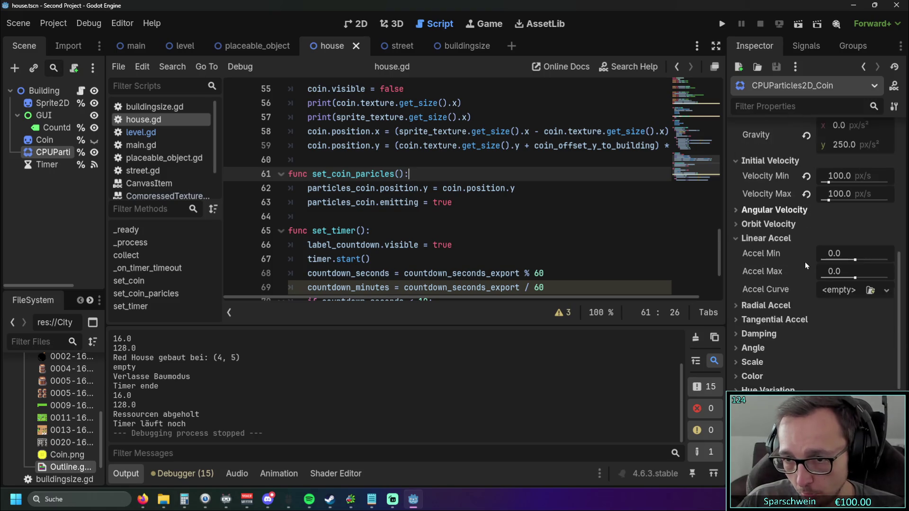
{"action": "scroll", "coordinate": [803, 262], "scroll_direction": "down", "scroll_amount": 3}
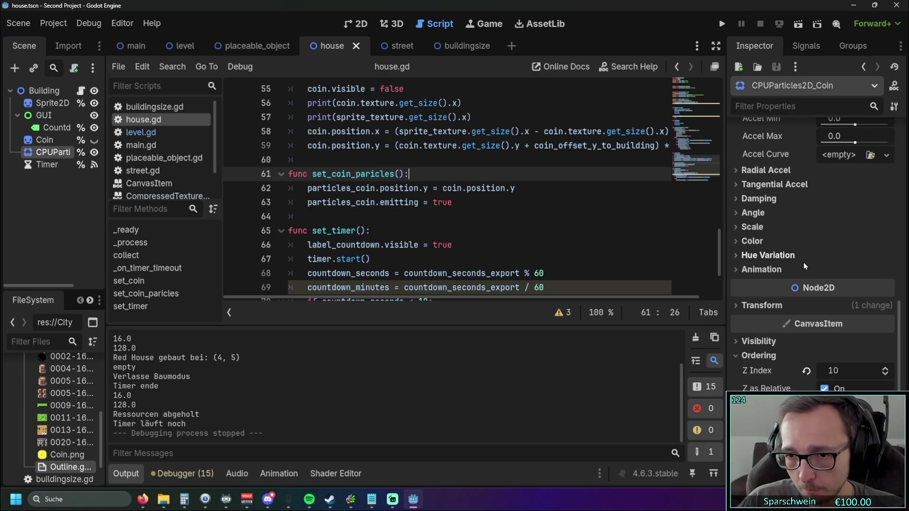
{"action": "left_click", "coordinate": [737, 260]}
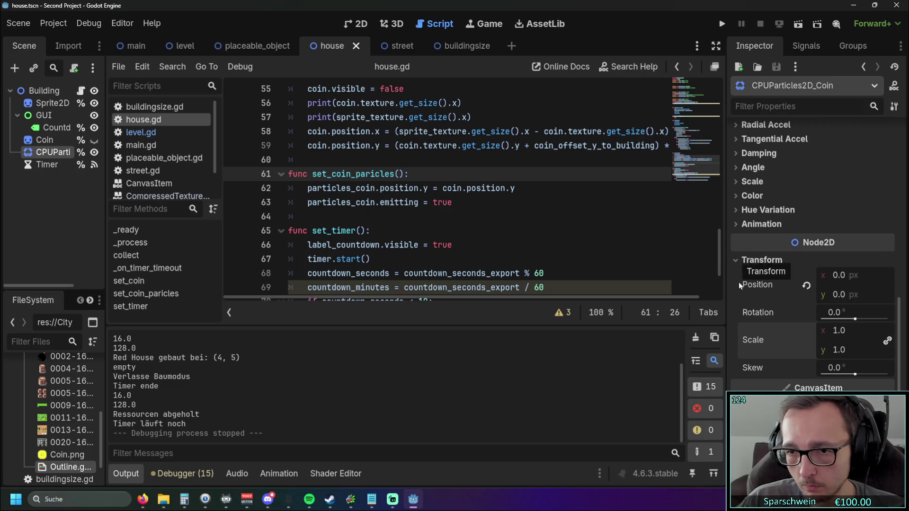
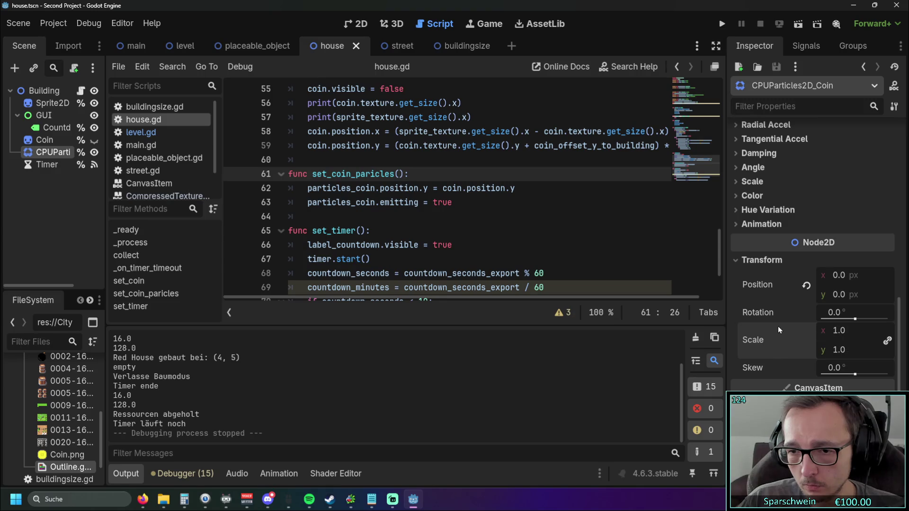
Set the CPUParticles2D_Coin emitter's Transform Scale to 3
{"action": "scroll", "coordinate": [774, 323], "scroll_direction": "down", "scroll_amount": 6}
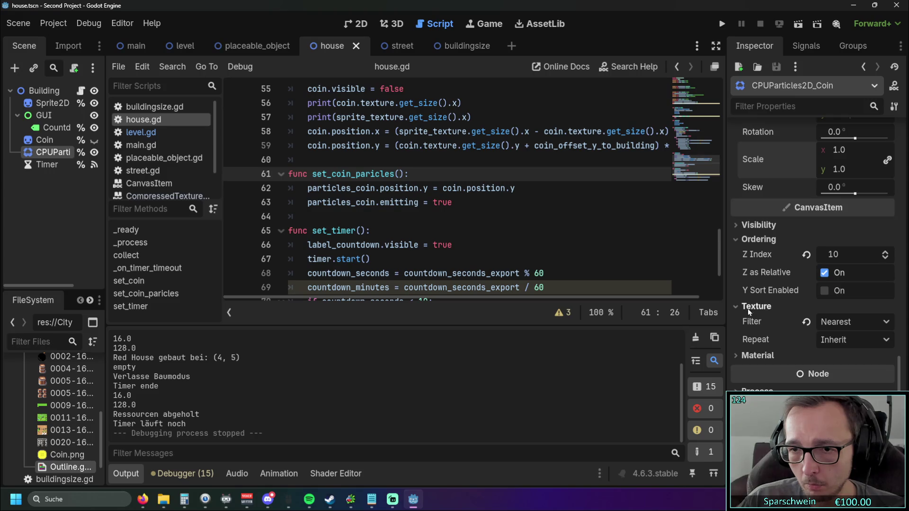
{"action": "left_click", "coordinate": [738, 225]}
{"action": "scroll", "coordinate": [735, 226], "scroll_direction": "down", "scroll_amount": 3}
{"action": "scroll", "coordinate": [740, 273], "scroll_direction": "up", "scroll_amount": 5}
{"action": "left_click", "coordinate": [738, 269]}
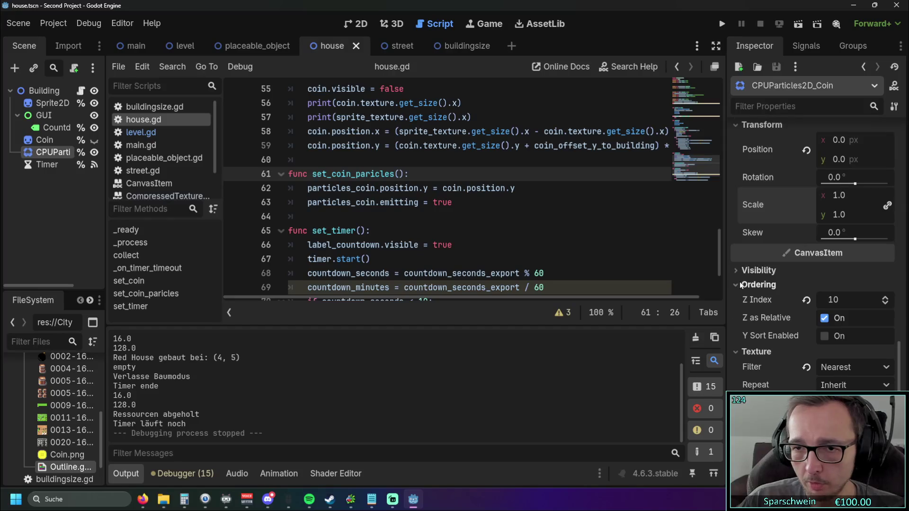
{"action": "scroll", "coordinate": [740, 279], "scroll_direction": "up", "scroll_amount": 2}
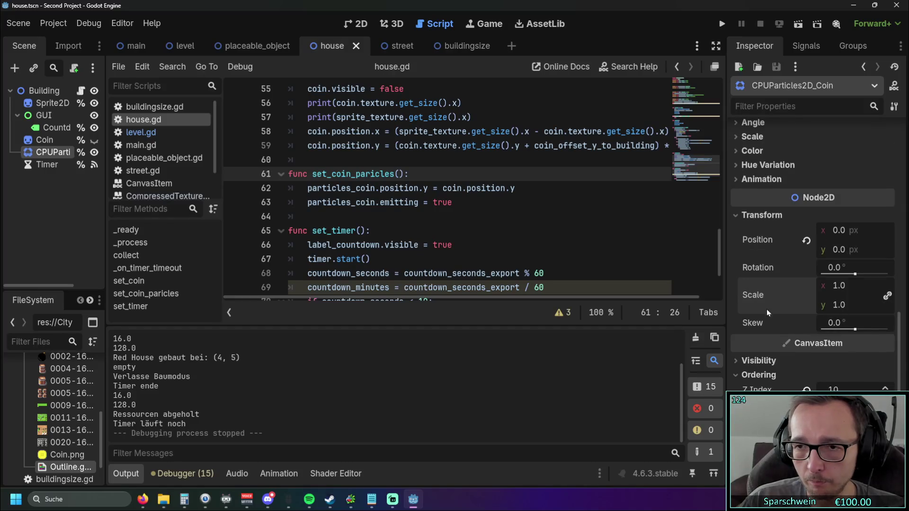
{"action": "scroll", "coordinate": [768, 308], "scroll_direction": "down", "scroll_amount": 5}
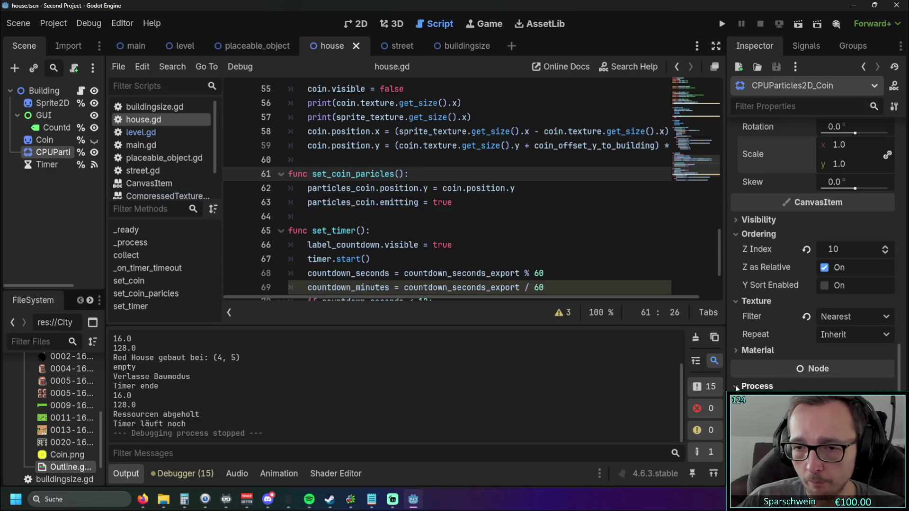
{"action": "left_click", "coordinate": [736, 387]}
{"action": "left_click", "coordinate": [735, 319]}
{"action": "scroll", "coordinate": [777, 304], "scroll_direction": "up", "scroll_amount": 5}
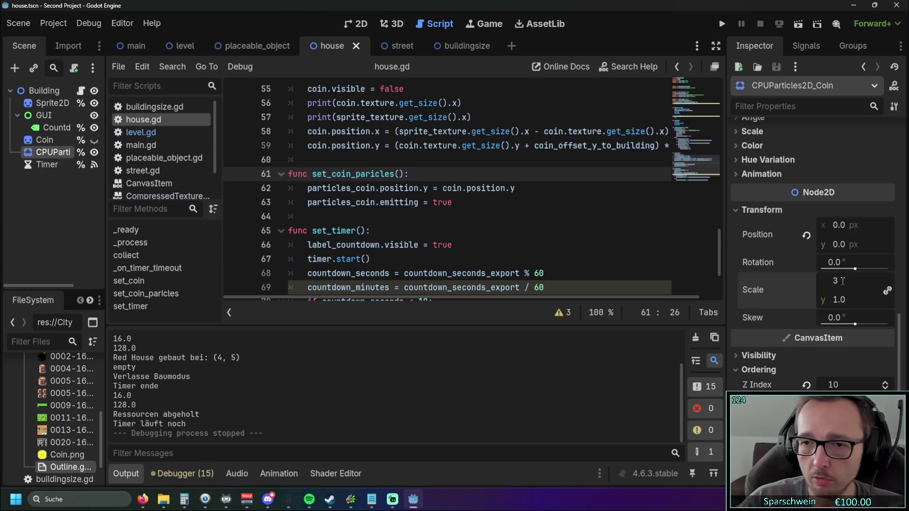
{"action": "type", "text": "3"}
{"action": "key", "text": "Return"}
Run the game, place a red house, collect two coin bursts, then stop
{"action": "left_click", "coordinate": [722, 24]}
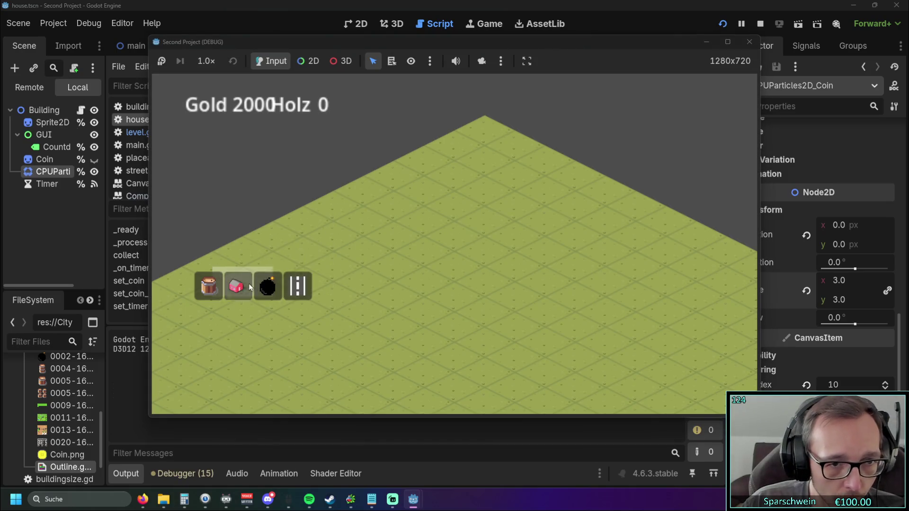
{"action": "left_click", "coordinate": [237, 286]}
{"action": "left_click", "coordinate": [394, 268]}
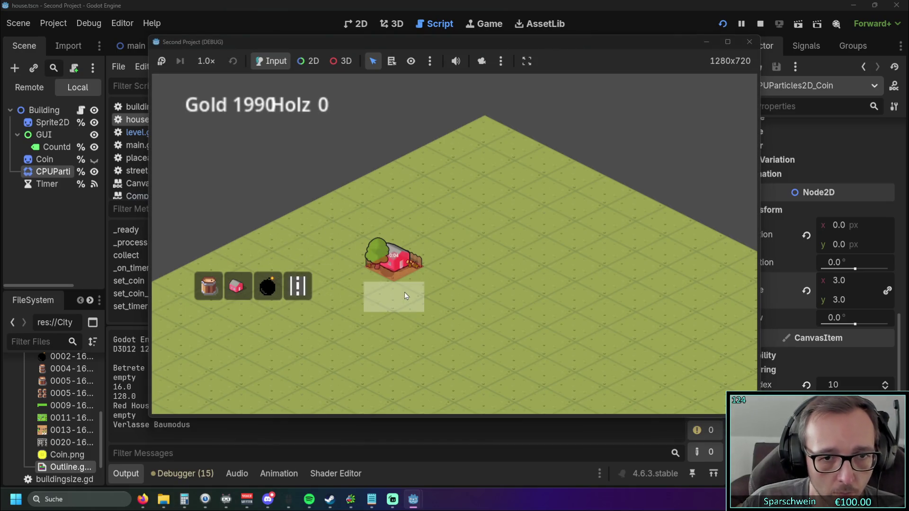
{"action": "left_click", "coordinate": [395, 269]}
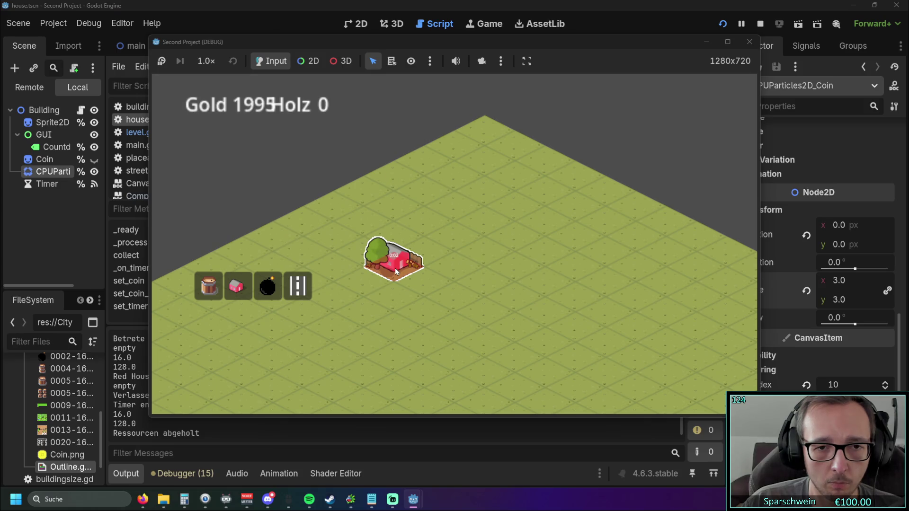
{"action": "left_click", "coordinate": [397, 264]}
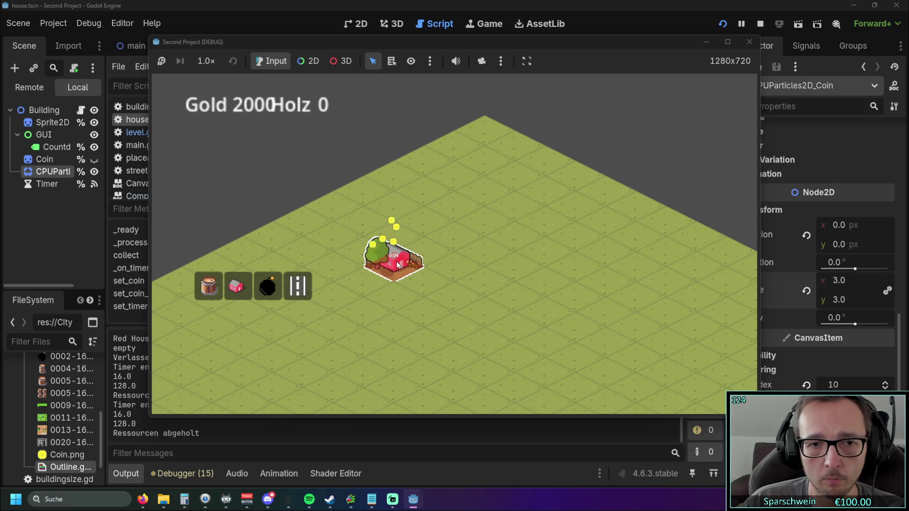
{"action": "left_click", "coordinate": [750, 42]}
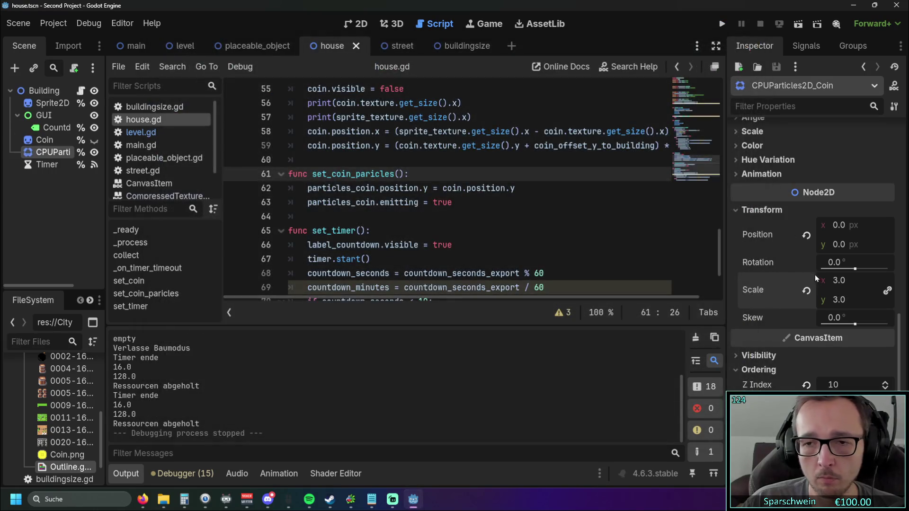
Reset the coin emitter's Transform Scale to 1
{"action": "left_click", "coordinate": [838, 281]}
{"action": "type", "text": "1"}
{"action": "key", "text": "Return"}
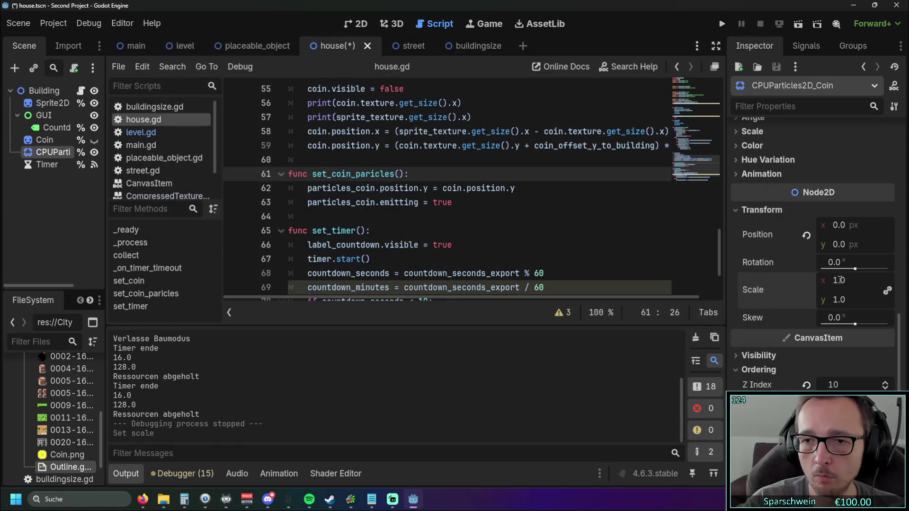
Set the particle Scale Amount Min and Max both to 3.0
{"action": "scroll", "coordinate": [794, 276], "scroll_direction": "up", "scroll_amount": 4}
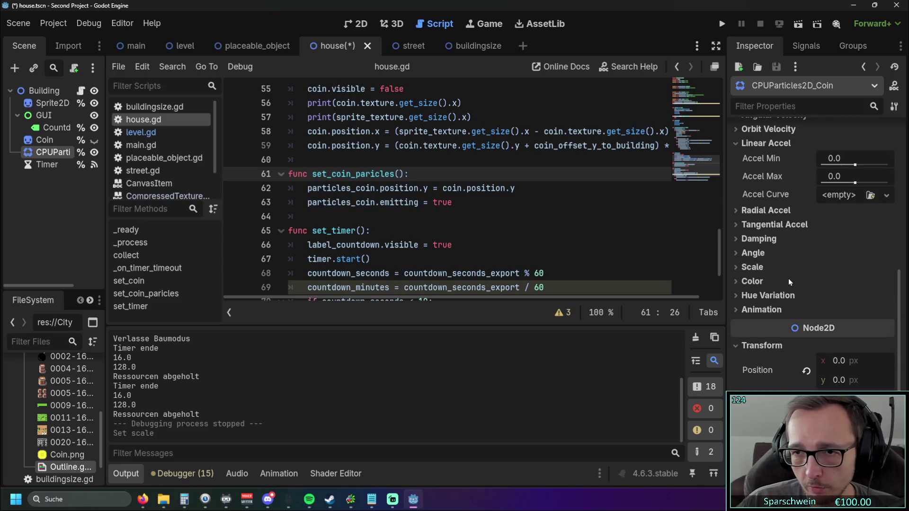
{"action": "scroll", "coordinate": [788, 282], "scroll_direction": "up", "scroll_amount": 1}
{"action": "left_click", "coordinate": [737, 313]}
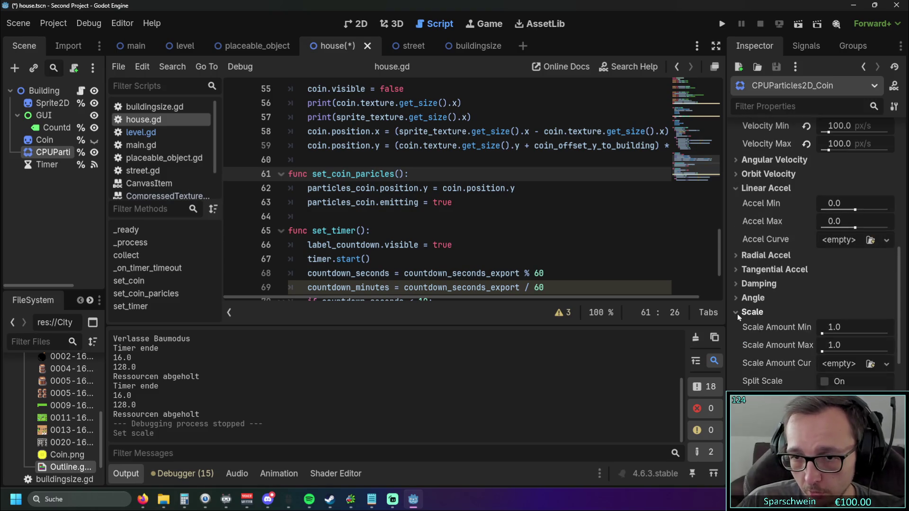
{"action": "left_click_drag", "start_coordinate": [822, 334], "coordinate": [822, 334]}
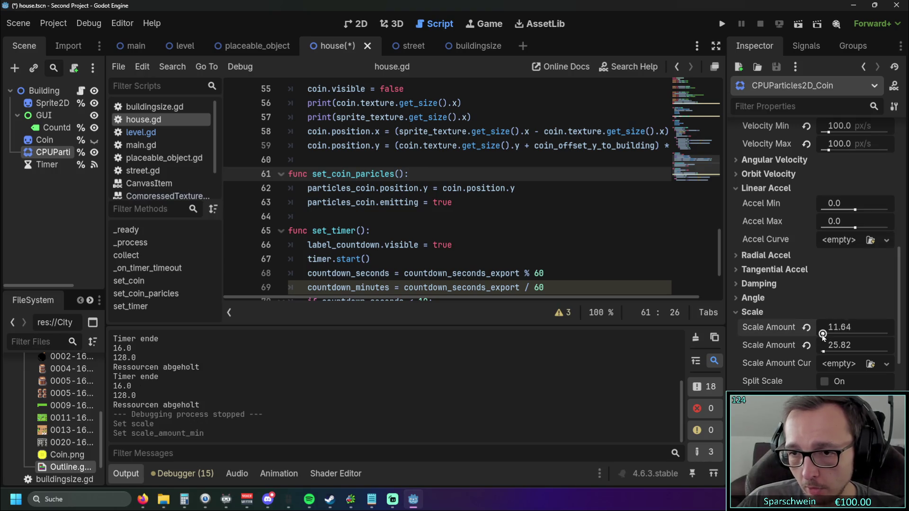
{"action": "type", "text": "3"}
{"action": "left_click", "coordinate": [852, 342]}
{"action": "type", "text": "3"}
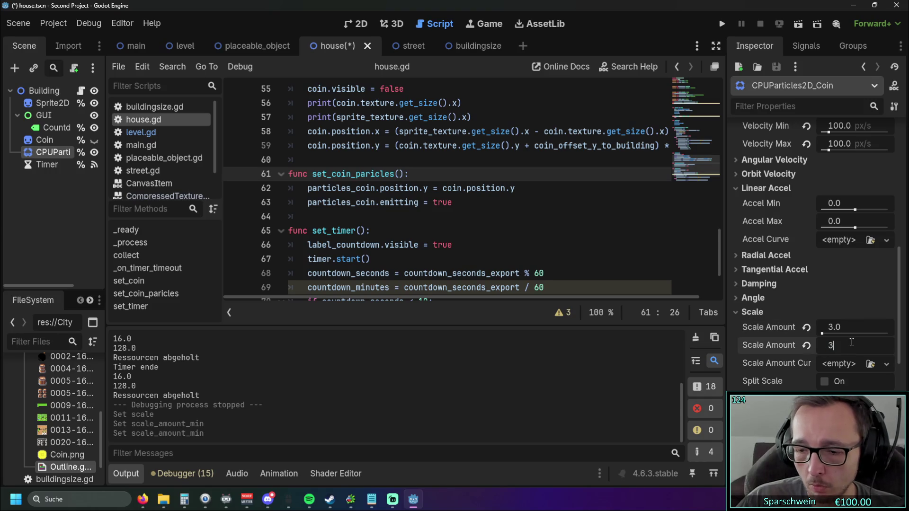
{"action": "key", "text": "Return"}
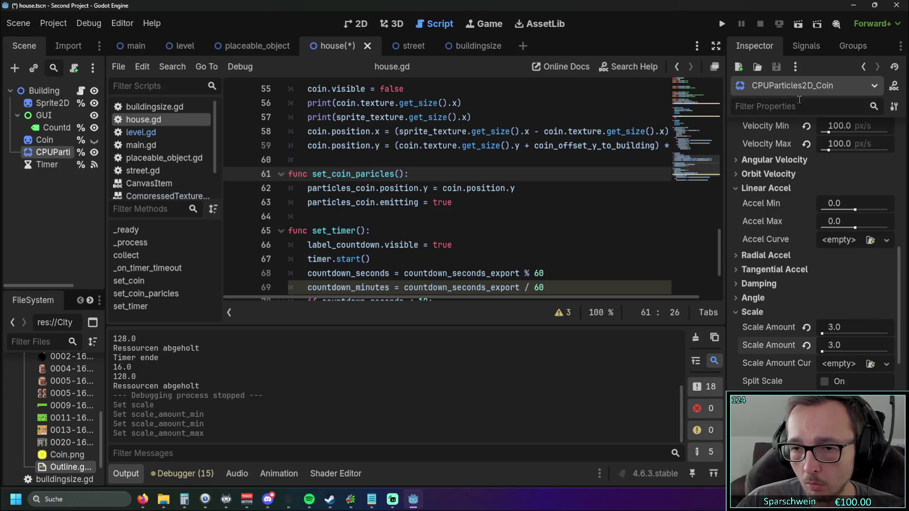
Test-run the game, placing a red house and collecting repeated coin batches, then stop
{"action": "left_click", "coordinate": [729, 25]}
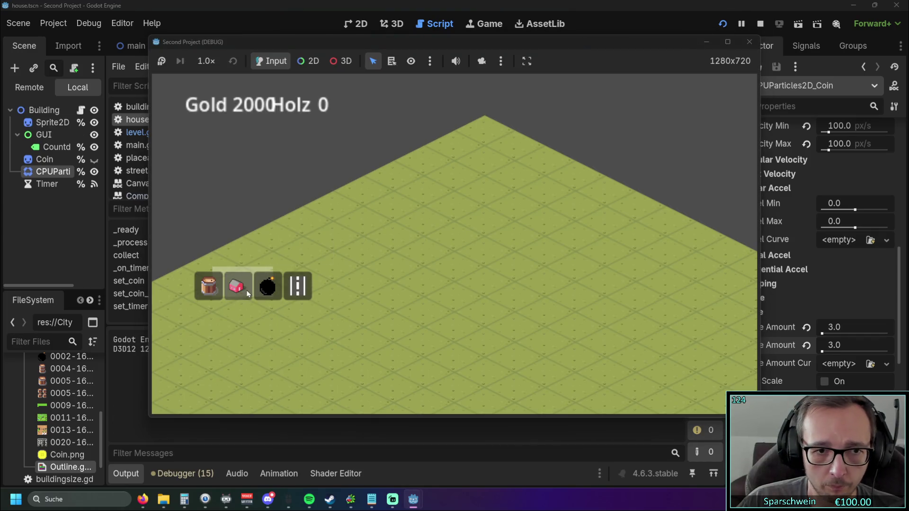
{"action": "left_click", "coordinate": [247, 290]}
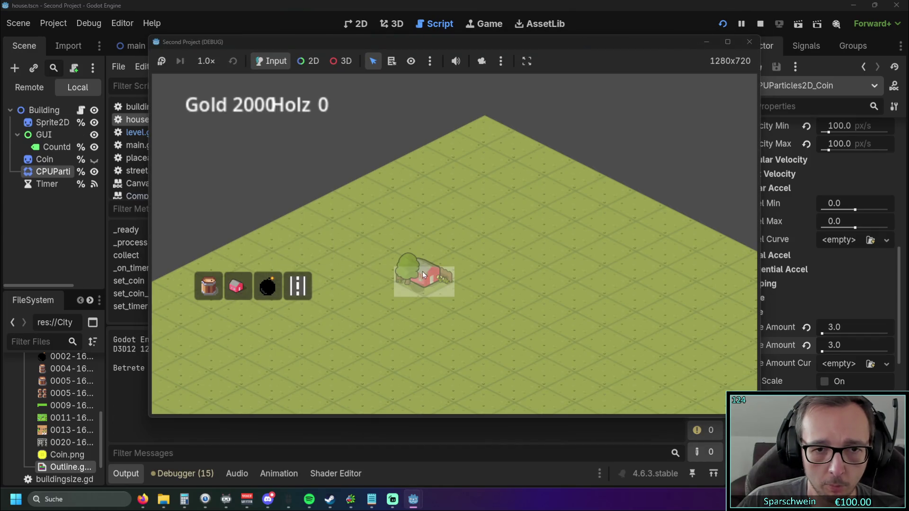
{"action": "left_click", "coordinate": [421, 274]}
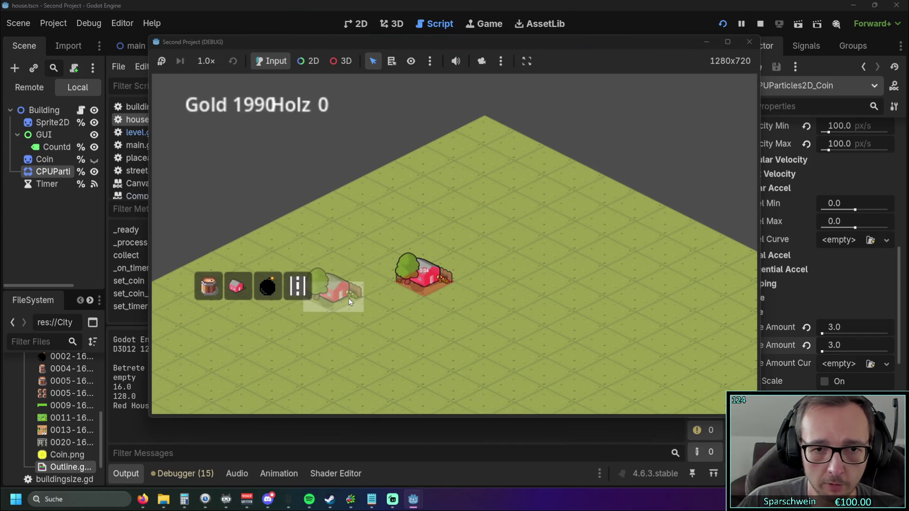
{"action": "left_click", "coordinate": [422, 280]}
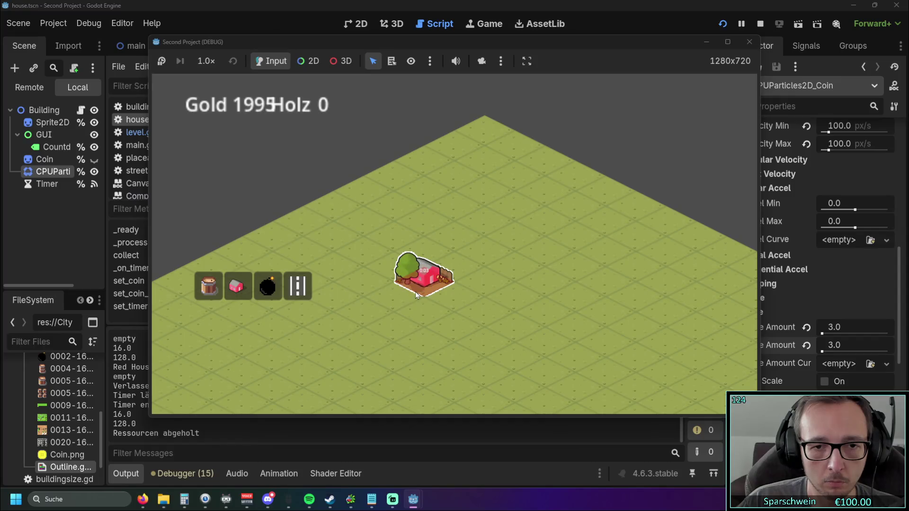
{"action": "left_click", "coordinate": [419, 282]}
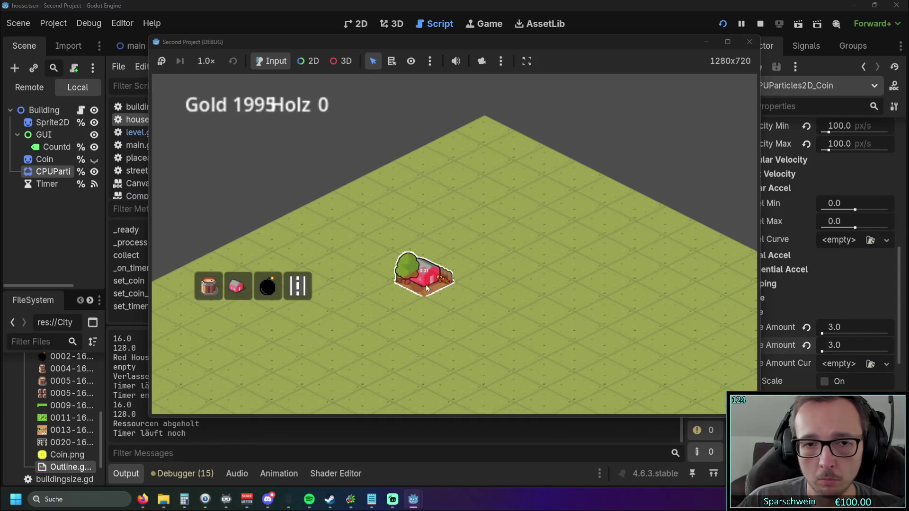
{"action": "left_click", "coordinate": [425, 280]}
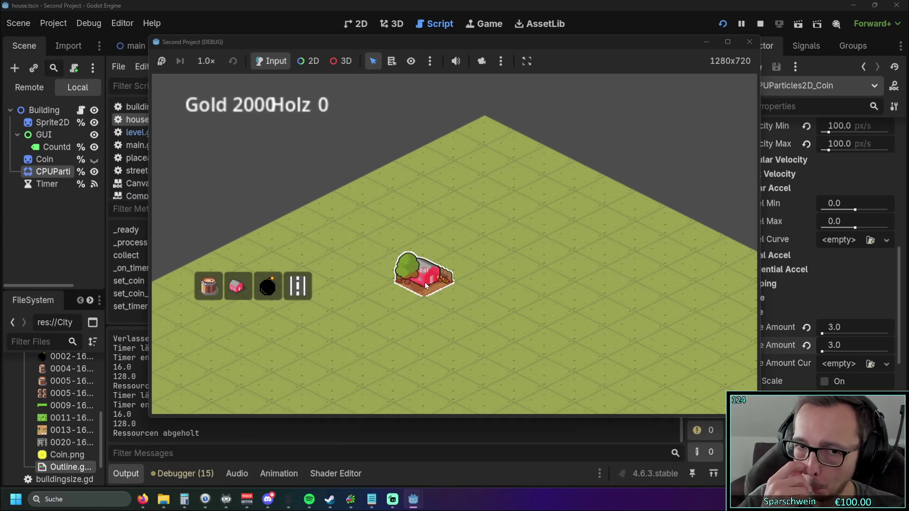
{"action": "left_click", "coordinate": [424, 282]}
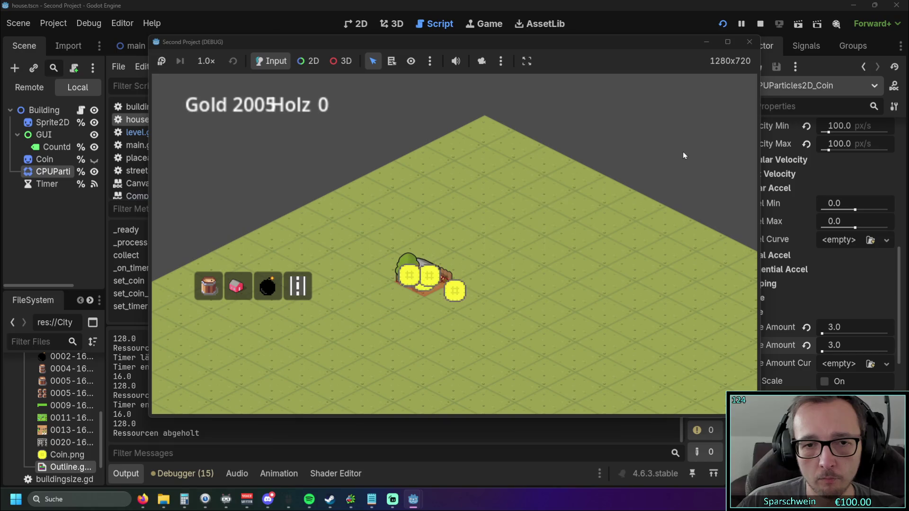
{"action": "left_click", "coordinate": [749, 42]}
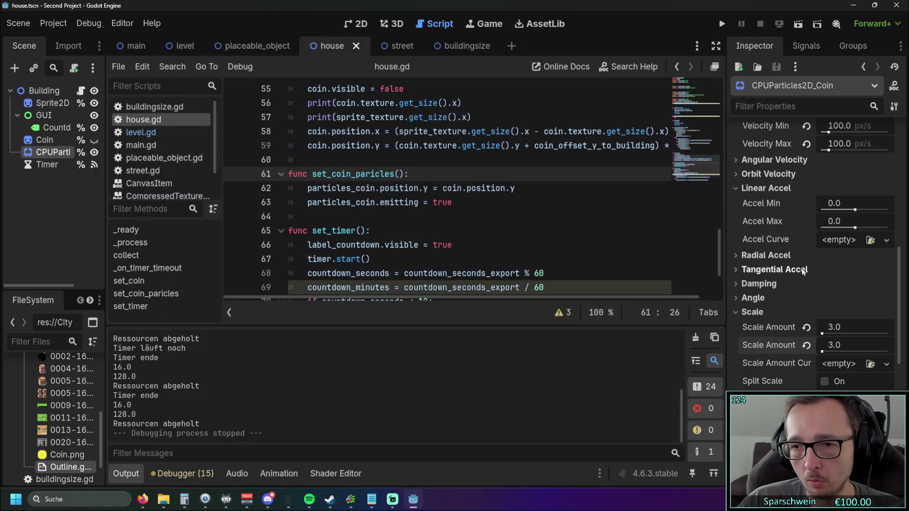
Set the coin particles' minimum initial velocity to 160
{"action": "scroll", "coordinate": [802, 269], "scroll_direction": "down", "scroll_amount": 5}
{"action": "scroll", "coordinate": [799, 266], "scroll_direction": "up", "scroll_amount": 10}
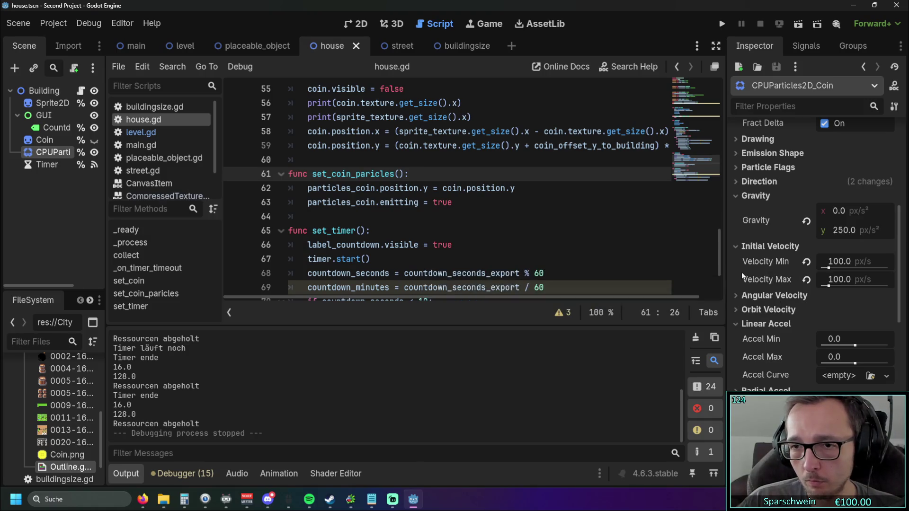
{"action": "left_click", "coordinate": [836, 262]}
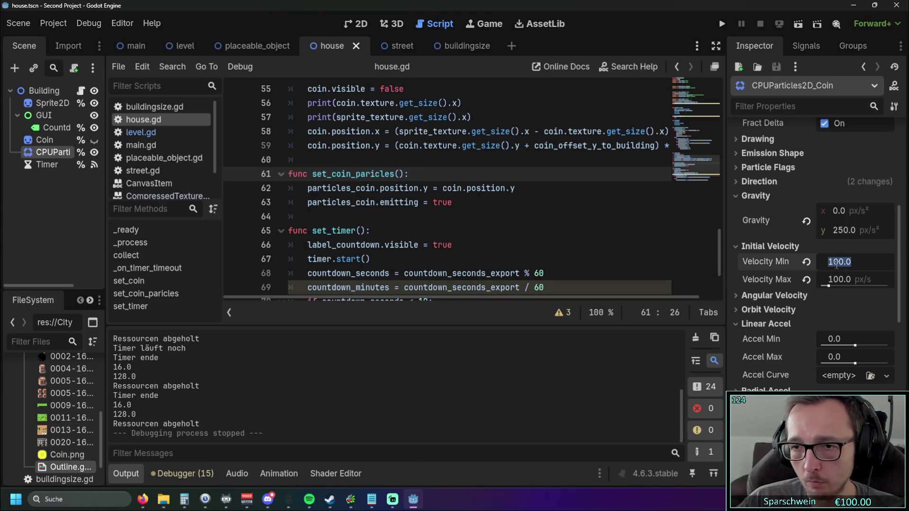
{"action": "type", "text": "160"}
{"action": "key", "text": "Return"}
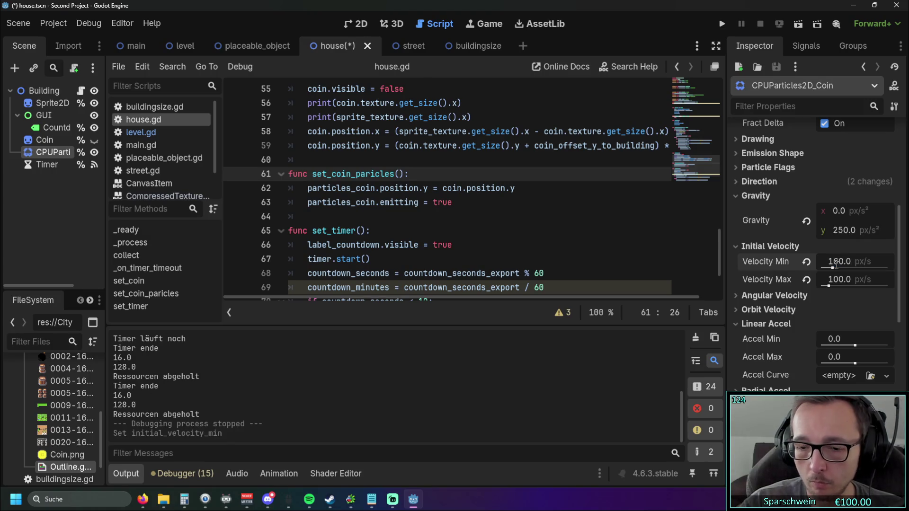
Run the game, place a red house, collect its faster coins, and stop
{"action": "left_click", "coordinate": [722, 24]}
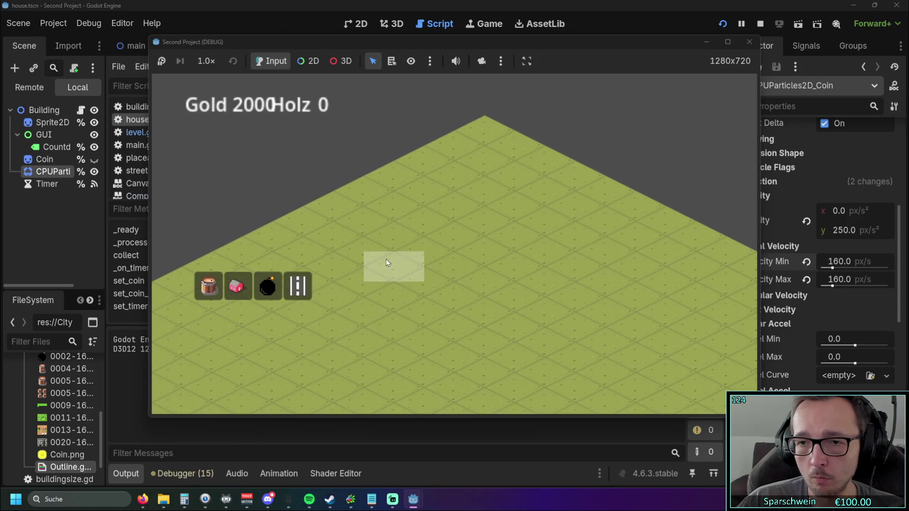
{"action": "left_click", "coordinate": [237, 286]}
{"action": "left_click", "coordinate": [426, 252]}
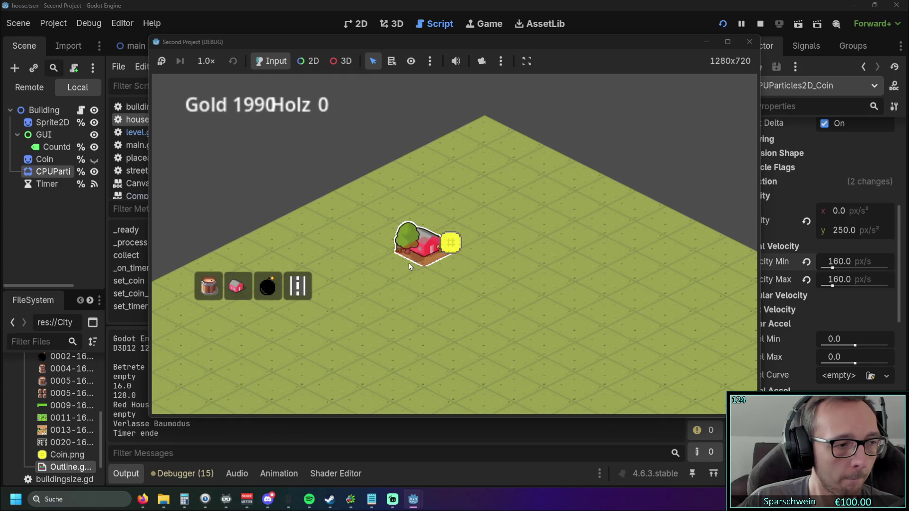
{"action": "left_click", "coordinate": [421, 245]}
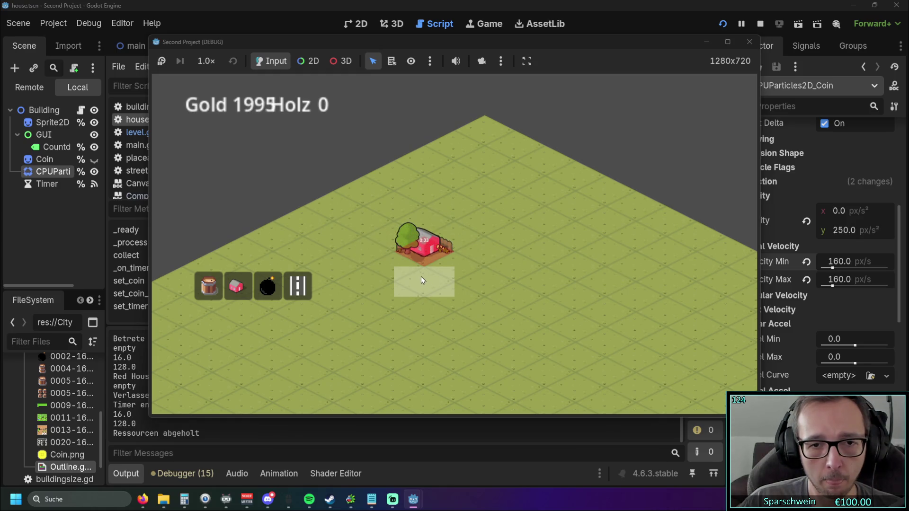
{"action": "left_click", "coordinate": [749, 41]}
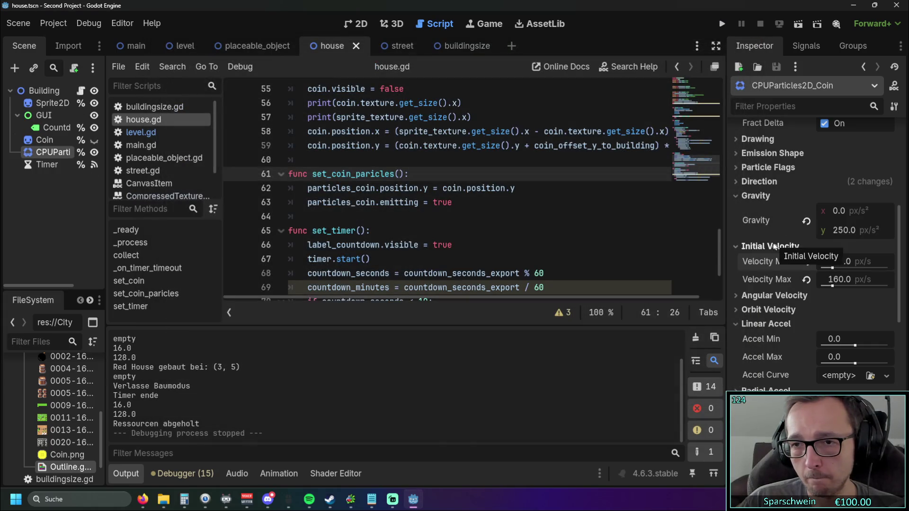
Repeat the test run with another red house and coin collection, then stop the game
{"action": "left_click", "coordinate": [721, 24]}
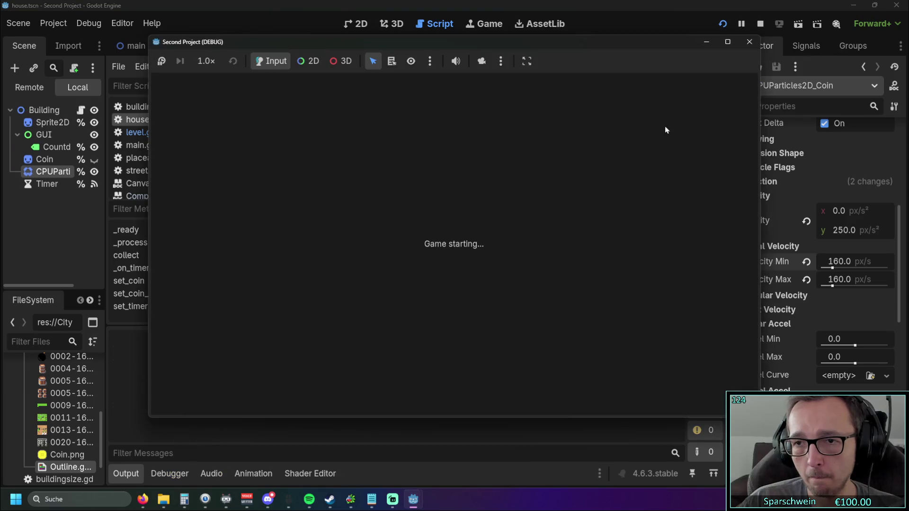
{"action": "left_click", "coordinate": [236, 286]}
{"action": "left_click", "coordinate": [429, 249]}
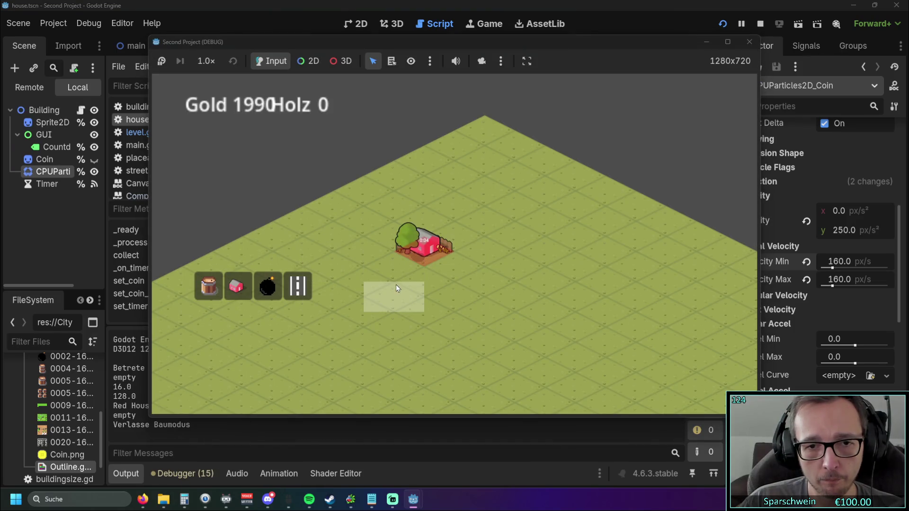
{"action": "left_click", "coordinate": [425, 256]}
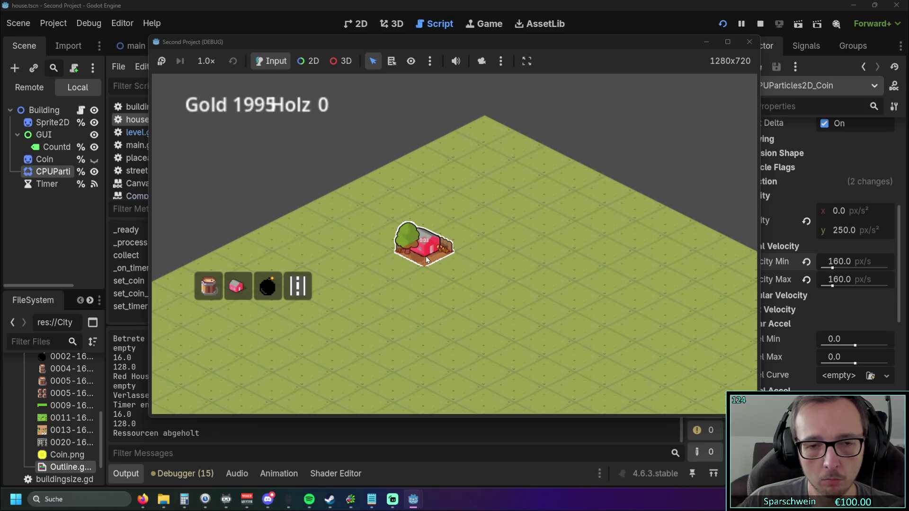
{"action": "left_click", "coordinate": [749, 42]}
{"action": "scroll", "coordinate": [811, 203], "scroll_direction": "up", "scroll_amount": 10}
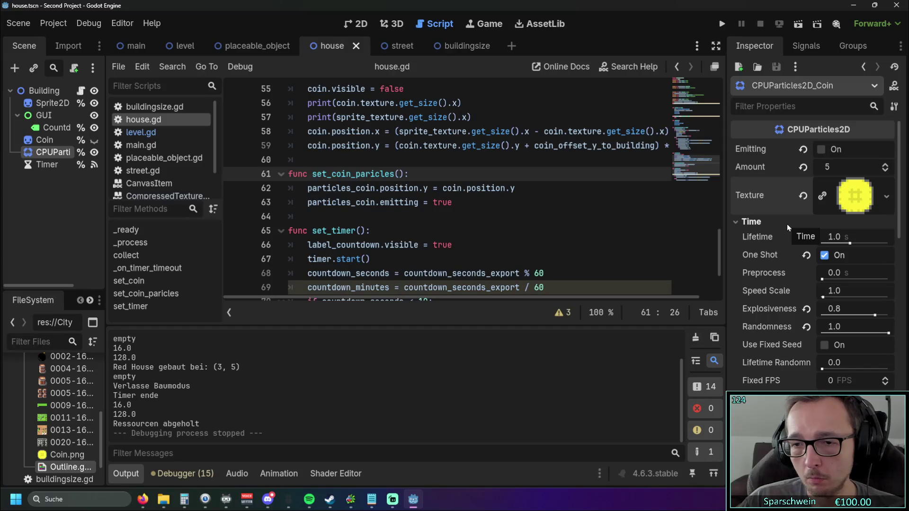
Set the coin particles' Lifetime to 1.5 seconds
{"action": "left_click_drag", "start_coordinate": [850, 243], "coordinate": [857, 247]}
{"action": "left_click", "coordinate": [838, 237]}
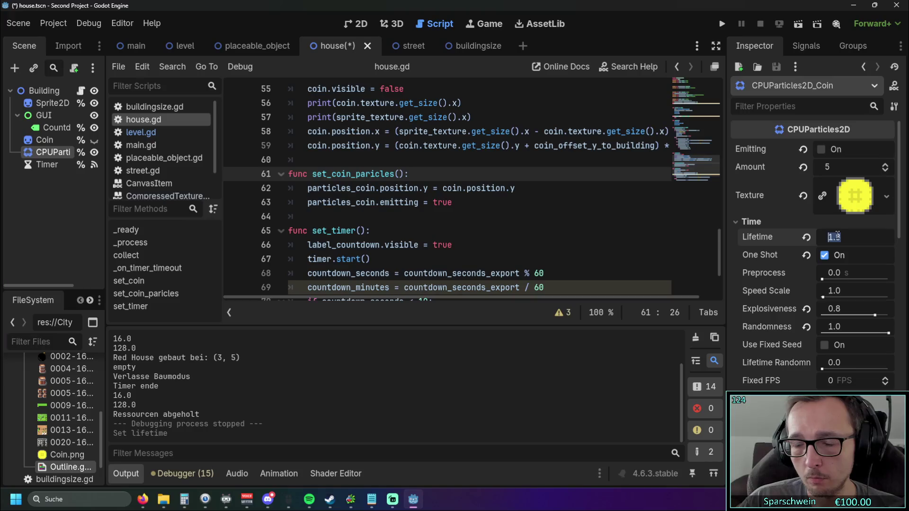
{"action": "type", "text": "1.5"}
{"action": "key", "text": "Return"}
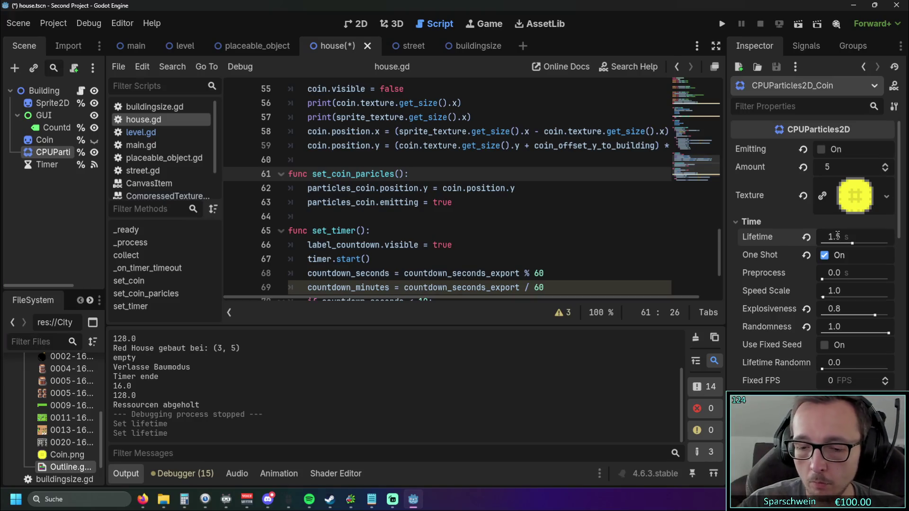
Run the game, place a red house, and collect its coin burst
{"action": "left_click", "coordinate": [721, 23]}
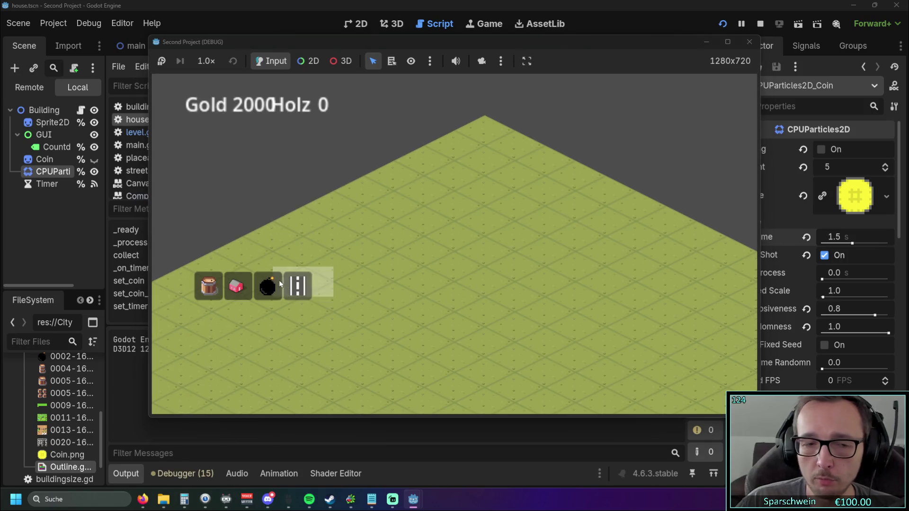
{"action": "left_click", "coordinate": [236, 286]}
{"action": "left_click", "coordinate": [419, 251]}
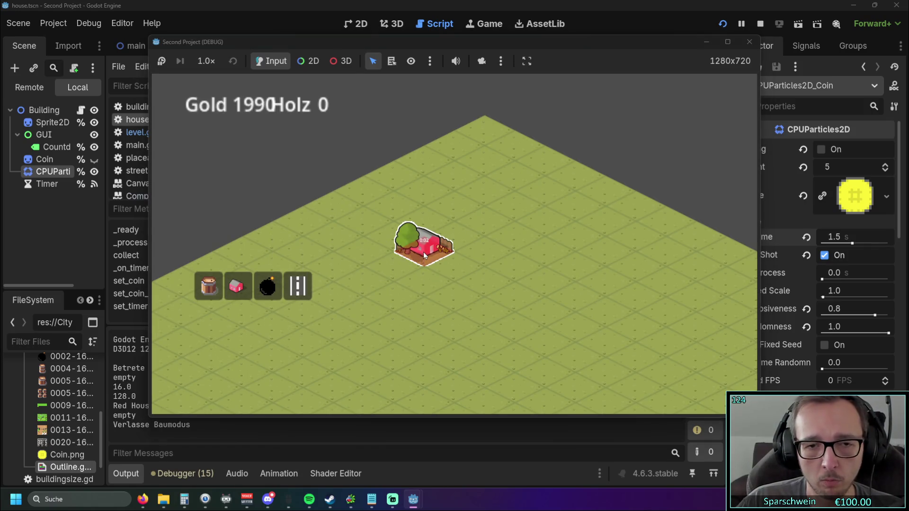
{"action": "left_click", "coordinate": [426, 257]}
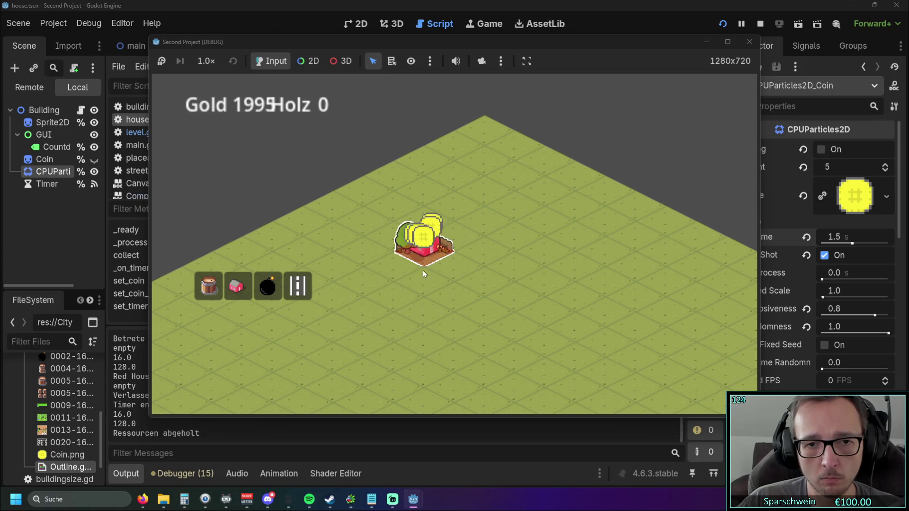
Stop the game, try a vertical gravity of 400, then undo it and earlier particle changes
{"action": "left_click", "coordinate": [748, 42]}
{"action": "scroll", "coordinate": [777, 252], "scroll_direction": "down", "scroll_amount": 5}
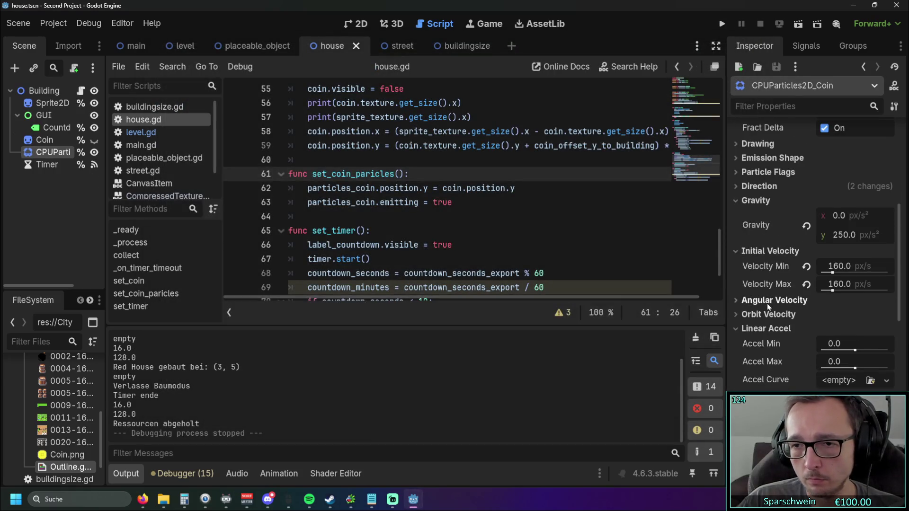
{"action": "left_click", "coordinate": [845, 234]}
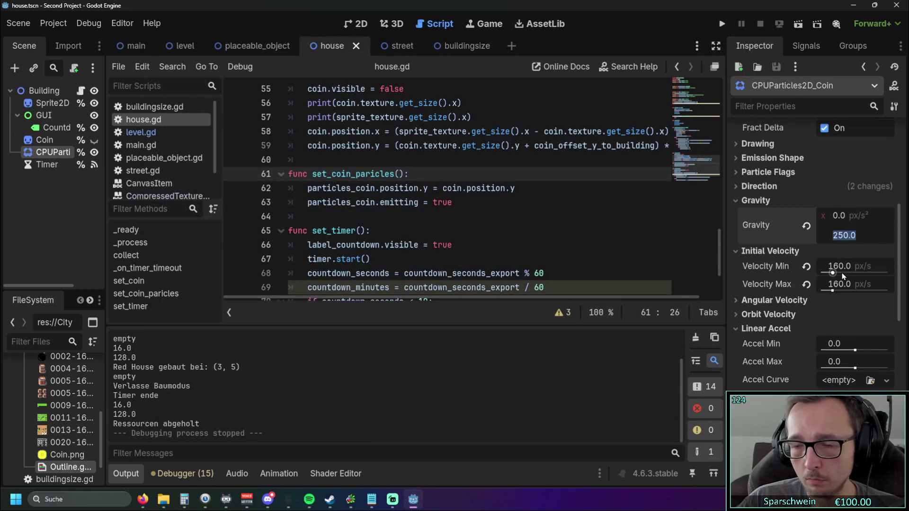
{"action": "type", "text": "400"}
{"action": "key", "text": "Return"}
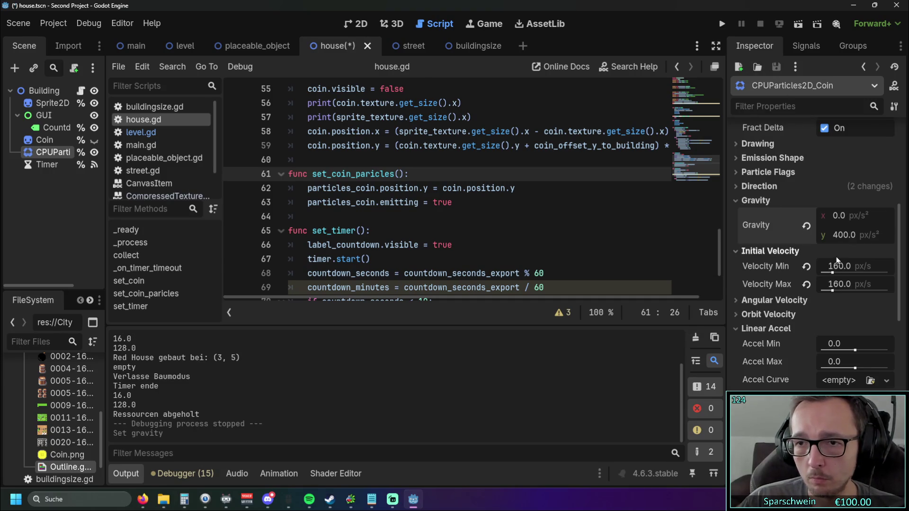
{"action": "key", "text": "ctrl+z"}
{"action": "key", "text": "ctrl+z"}
{"action": "key", "text": "ctrl+z"}
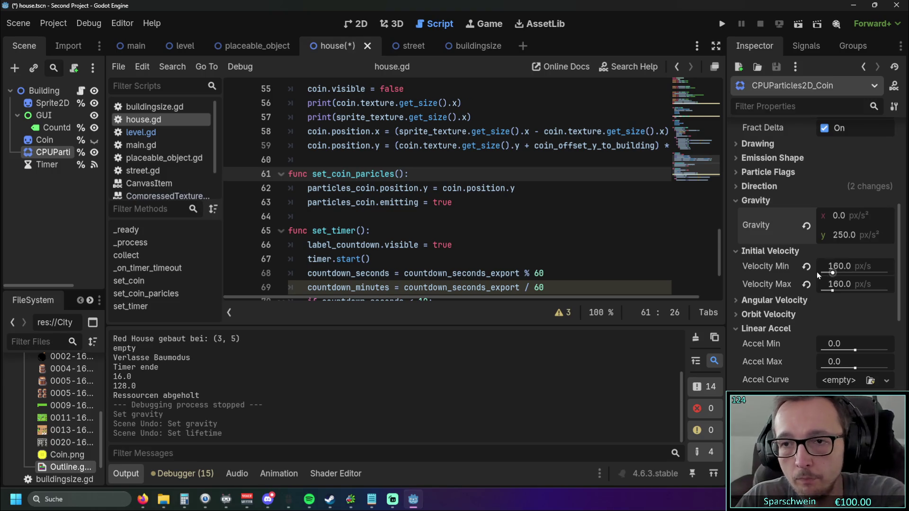
{"action": "key", "text": "ctrl+z"}
{"action": "key", "text": "ctrl+z"}
{"action": "key", "text": "ctrl+z"}
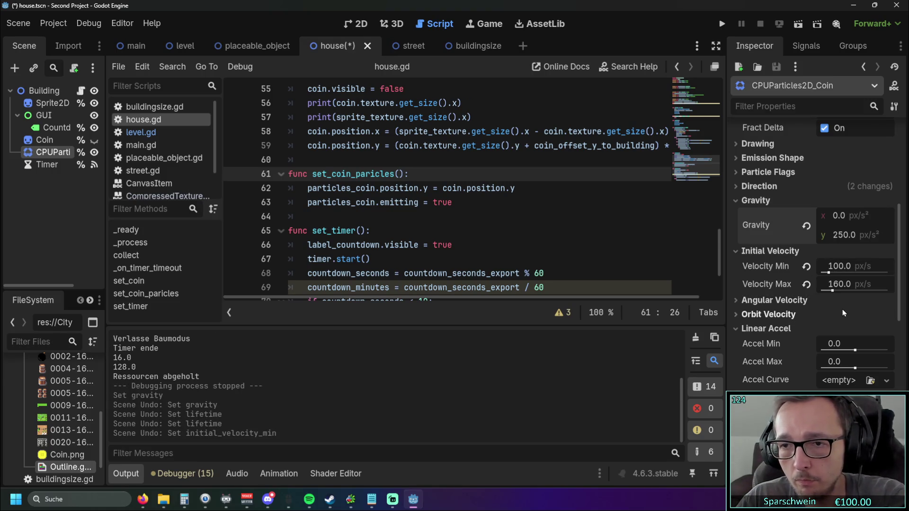
{"action": "key", "text": "ctrl+z"}
{"action": "key", "text": "ctrl+z"}
{"action": "key", "text": "ctrl+z"}
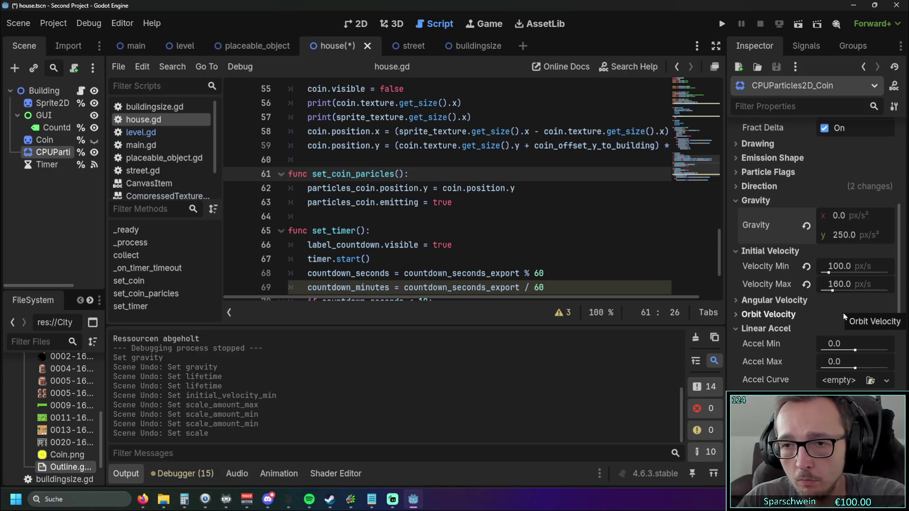
{"action": "key", "text": "ctrl+z"}
{"action": "key", "text": "ctrl+z"}
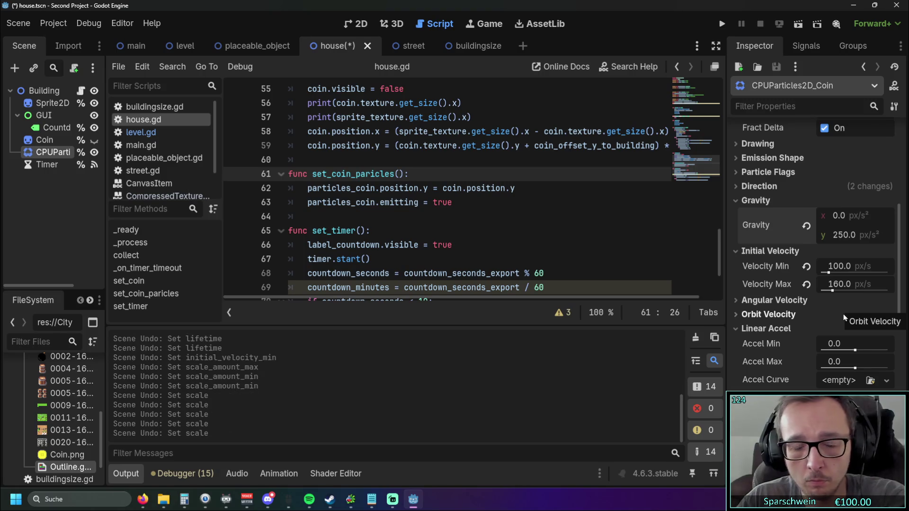
{"action": "key", "text": "ctrl+z"}
{"action": "key", "text": "ctrl+z"}
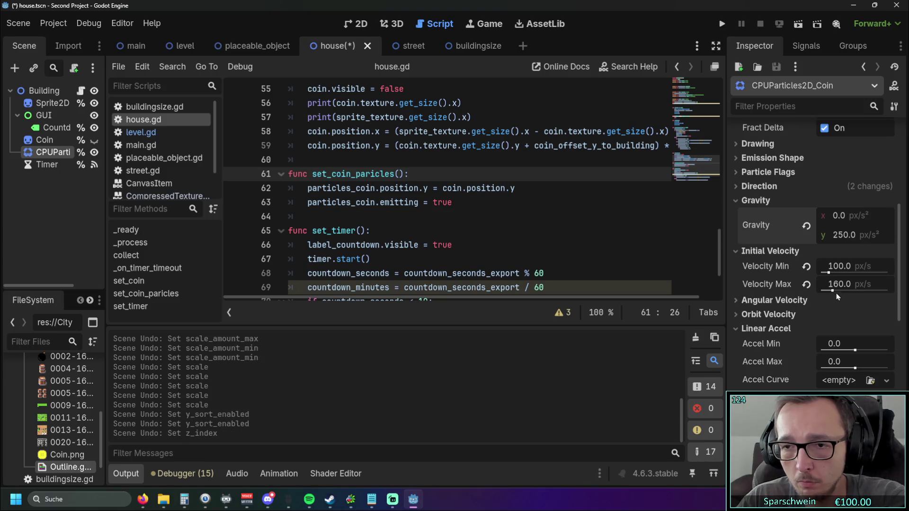
Set Velocity Max to 100 and particle Scale Amount Min and Max to 3.0
{"action": "left_click", "coordinate": [834, 287]}
{"action": "type", "text": "100"}
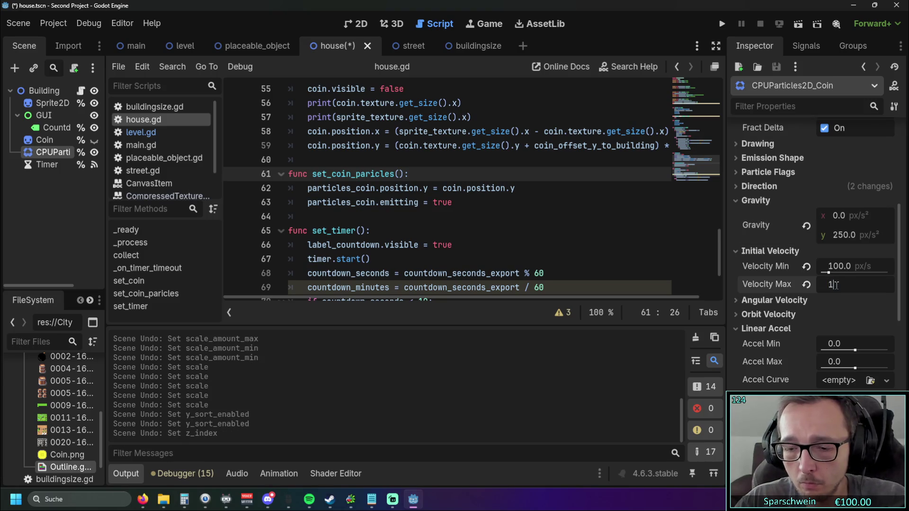
{"action": "key", "text": "Return"}
{"action": "scroll", "coordinate": [836, 285], "scroll_direction": "down", "scroll_amount": 6}
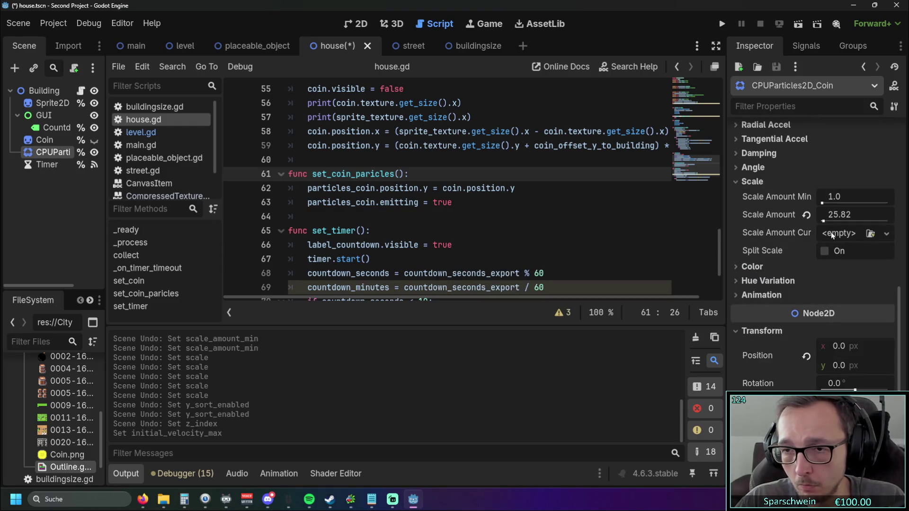
{"action": "left_click_drag", "start_coordinate": [822, 203], "coordinate": [830, 205]}
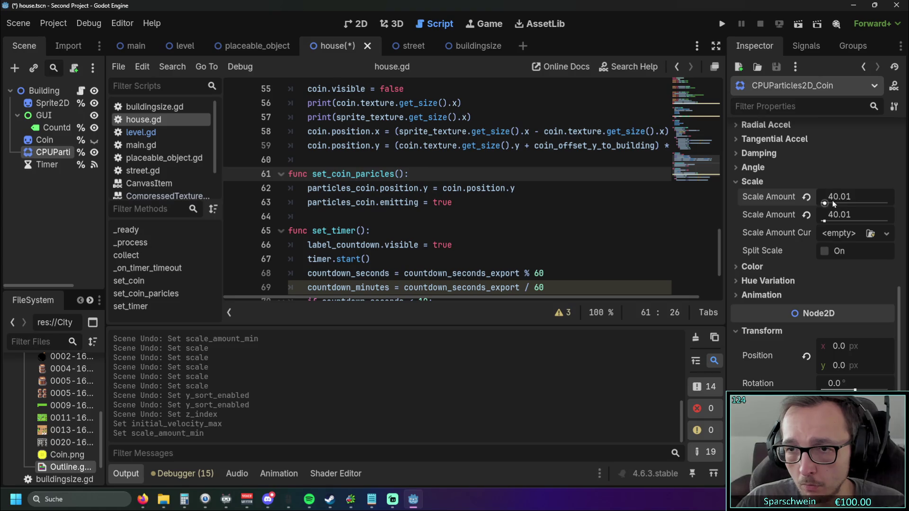
{"action": "type", "text": "3"}
{"action": "key", "text": "Return"}
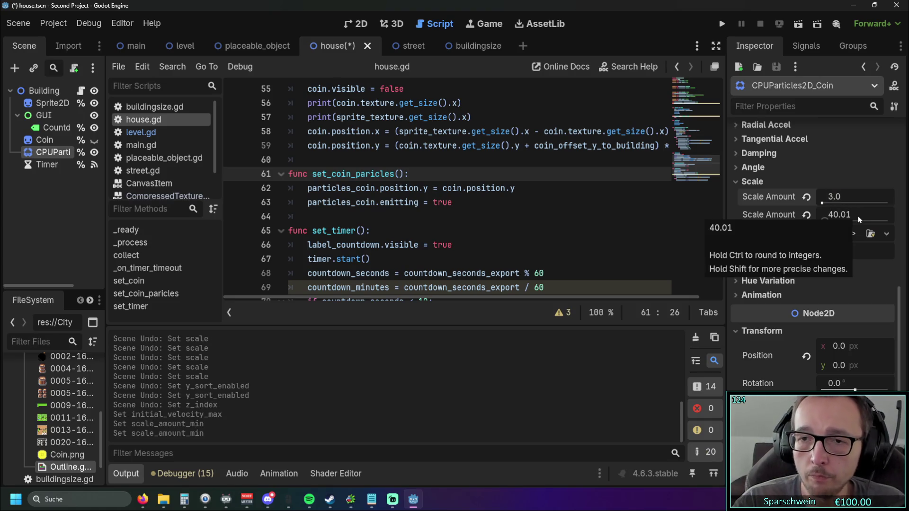
{"action": "left_click", "coordinate": [857, 215]}
{"action": "type", "text": "3"}
{"action": "key", "text": "Return"}
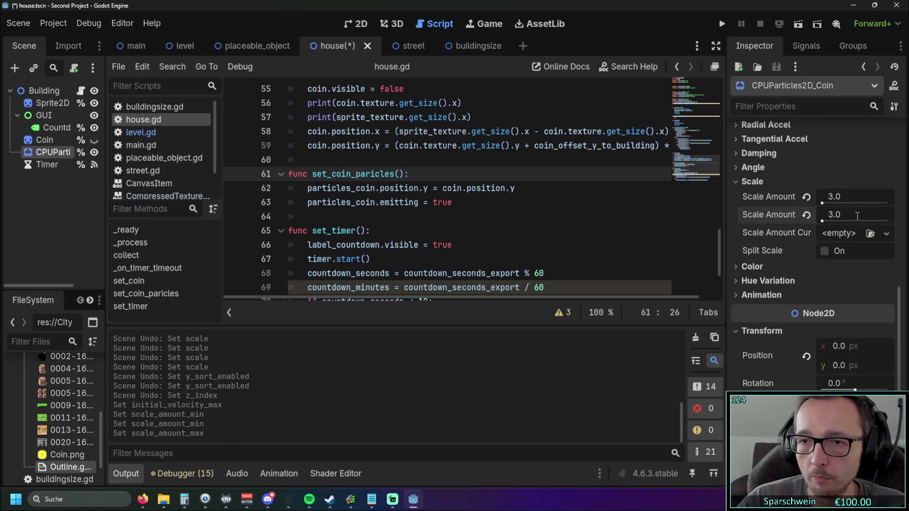
Set the coin particle node's Transform Scale to 2.0 and launch the game
{"action": "scroll", "coordinate": [847, 222], "scroll_direction": "down", "scroll_amount": 3}
{"action": "left_click", "coordinate": [837, 266]}
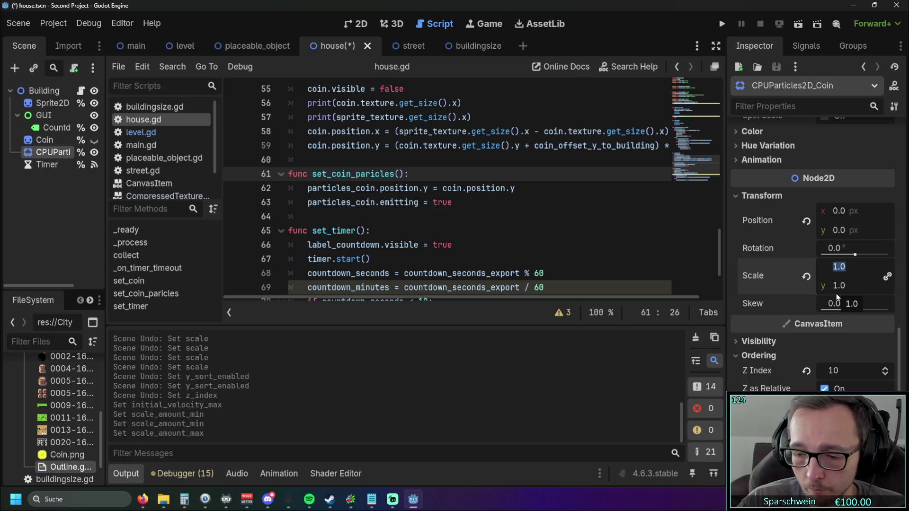
{"action": "type", "text": "2"}
{"action": "key", "text": "Return"}
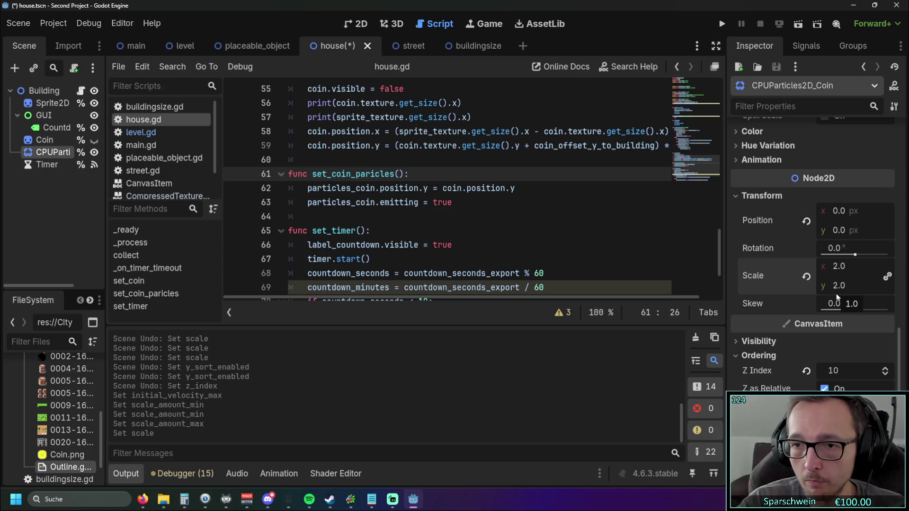
{"action": "left_click", "coordinate": [722, 23]}
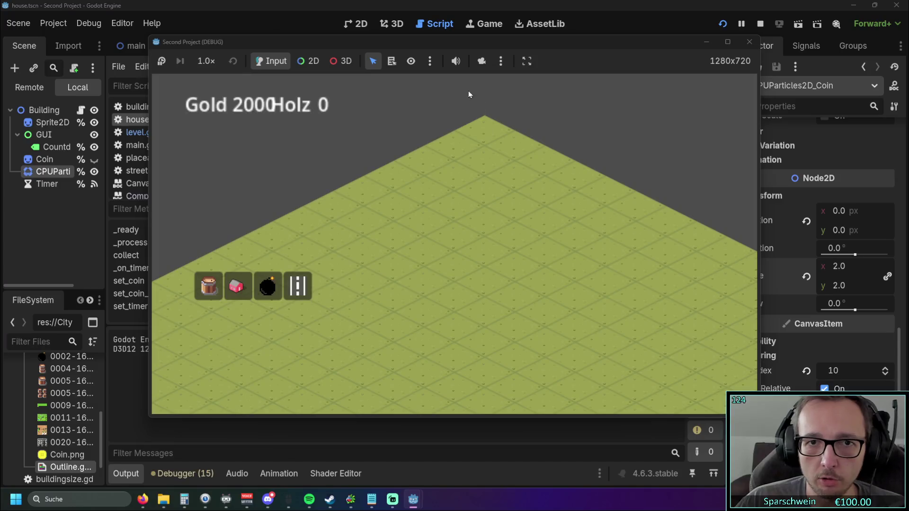
Place a red house, collect its enlarged coin burst for 1995 gold, then stop the game
{"action": "left_click", "coordinate": [236, 286]}
{"action": "left_click", "coordinate": [413, 273]}
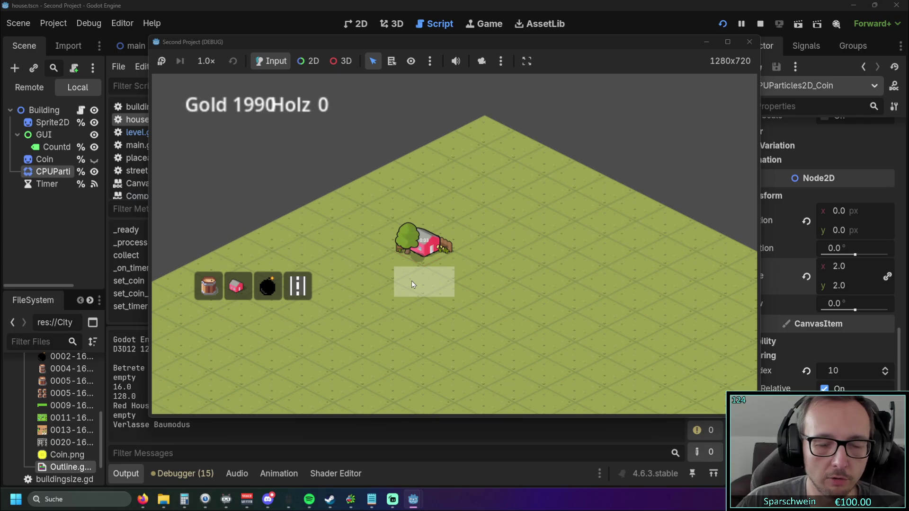
{"action": "left_click", "coordinate": [426, 258]}
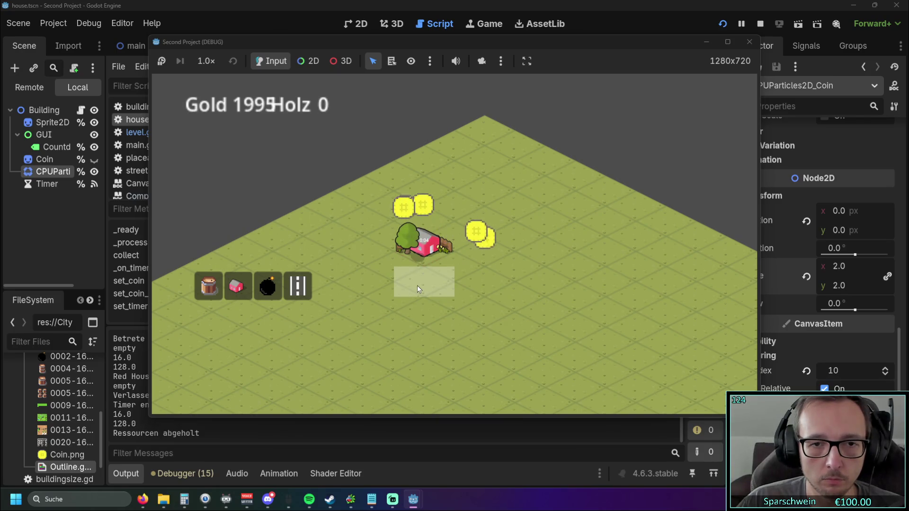
{"action": "left_click", "coordinate": [424, 242]}
{"action": "left_click", "coordinate": [749, 41]}
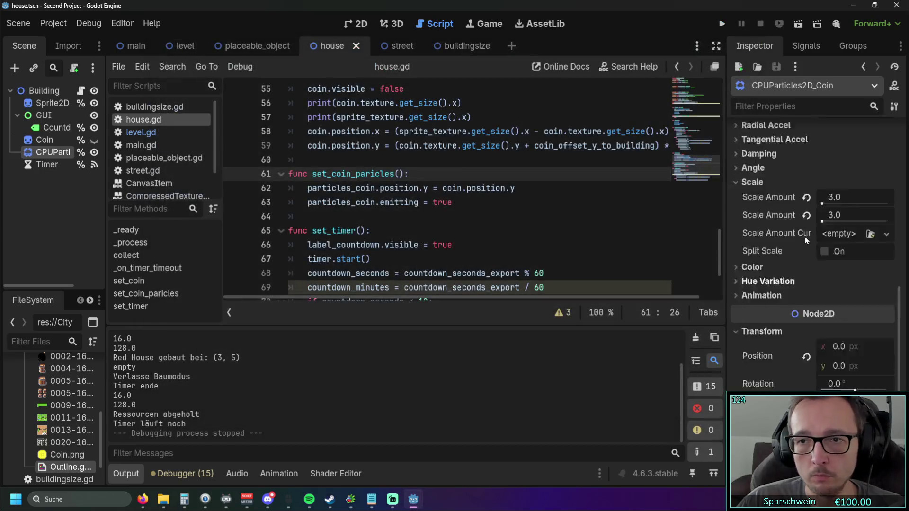
Set the coin particles' vertical gravity to 350 px/s² and start a test run
{"action": "left_click", "coordinate": [829, 238]}
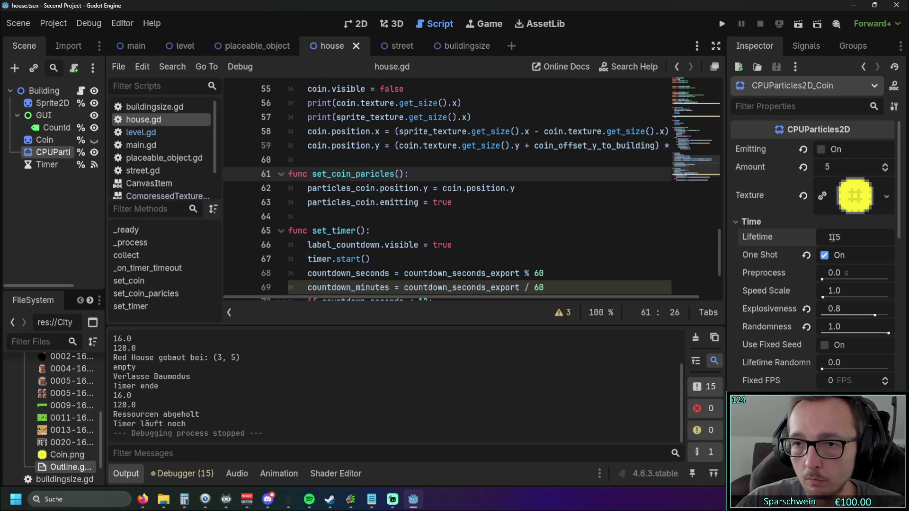
{"action": "left_click", "coordinate": [840, 221]}
{"action": "left_click", "coordinate": [766, 222]}
{"action": "scroll", "coordinate": [812, 289], "scroll_direction": "down", "scroll_amount": 5}
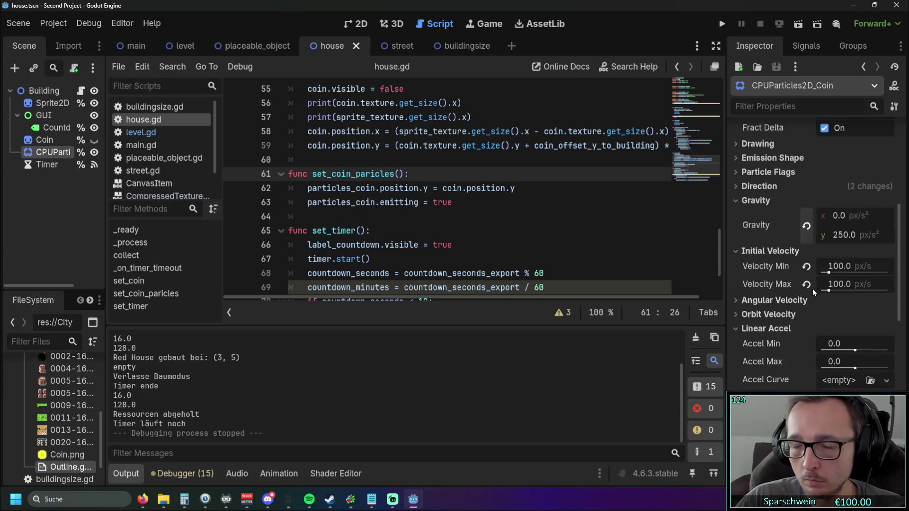
{"action": "left_click", "coordinate": [837, 241]}
{"action": "type", "text": "3"}
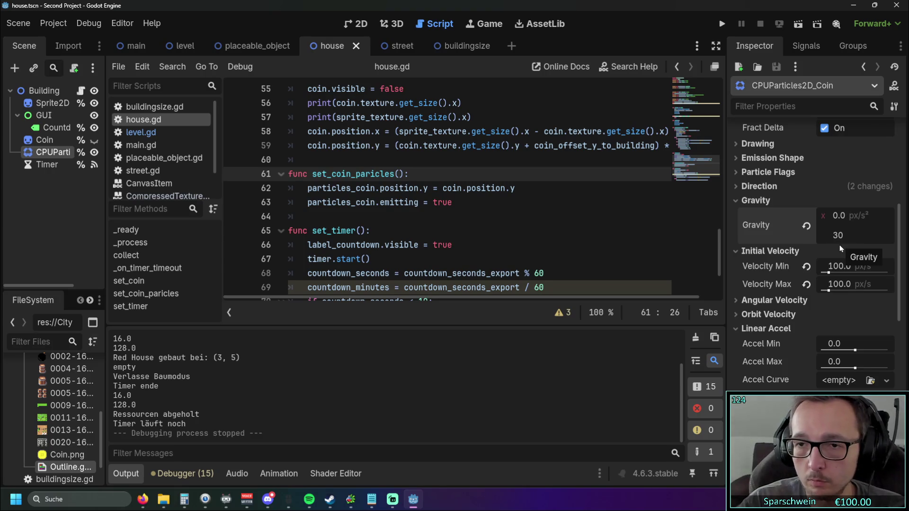
{"action": "type", "text": "50"}
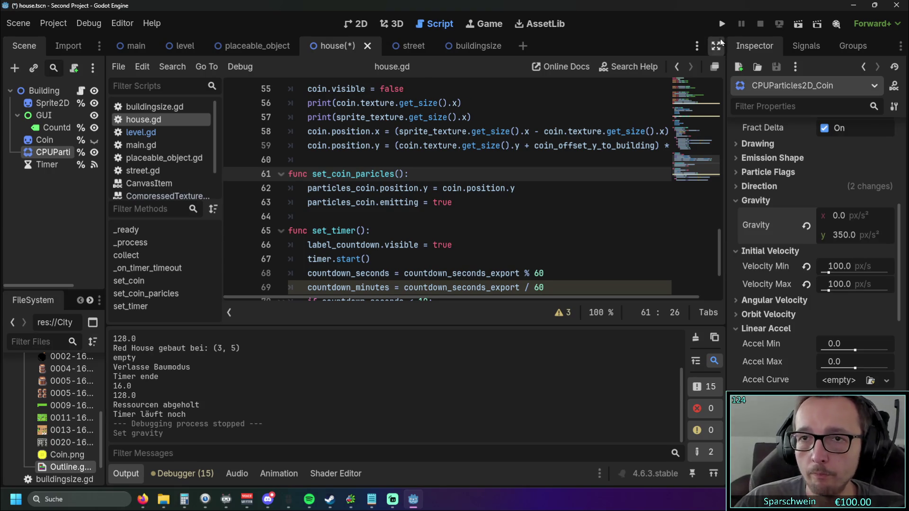
{"action": "left_click", "coordinate": [721, 24]}
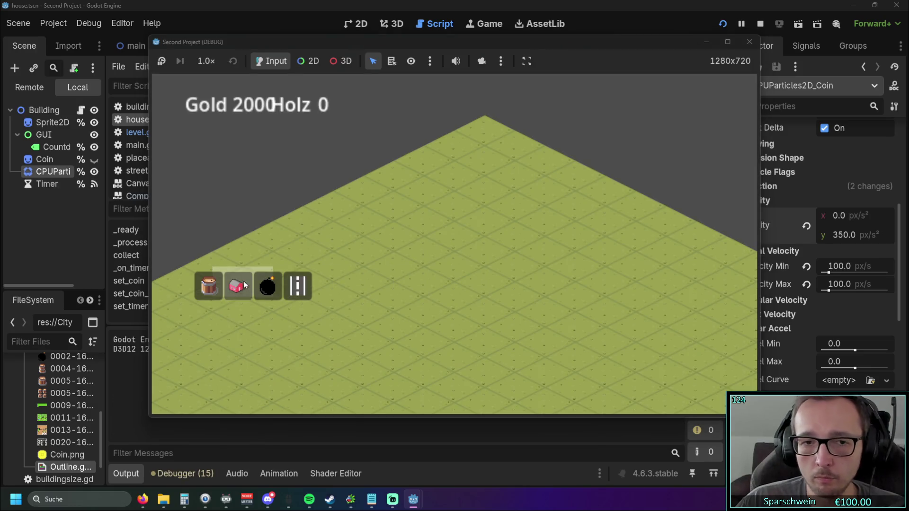
Place a red house, leave build mode, collect its coins twice, and close the game
{"action": "left_click", "coordinate": [236, 286]}
{"action": "left_click", "coordinate": [425, 250]}
{"action": "right_click", "coordinate": [511, 274]}
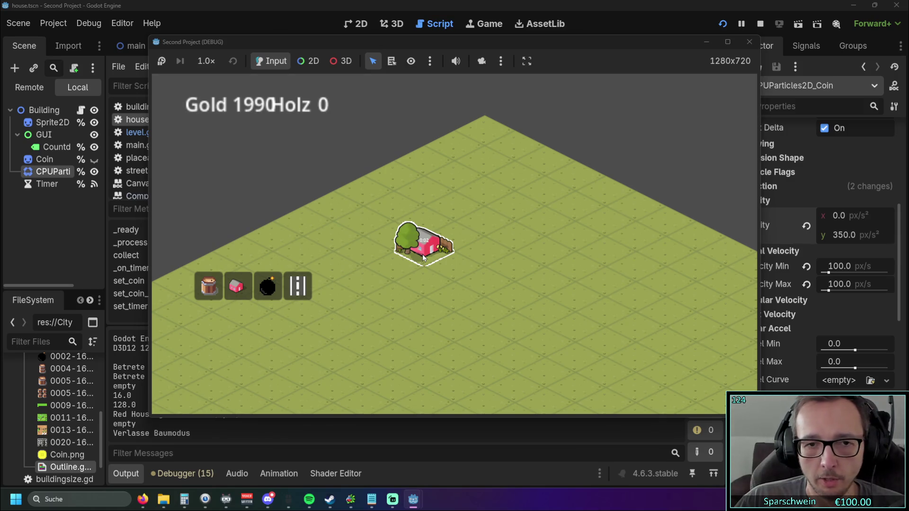
{"action": "left_click", "coordinate": [429, 264]}
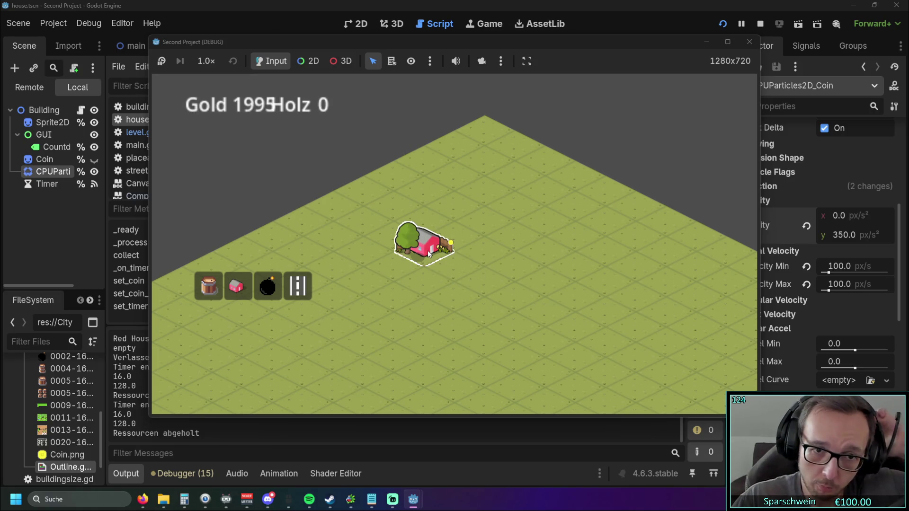
{"action": "left_click", "coordinate": [427, 251]}
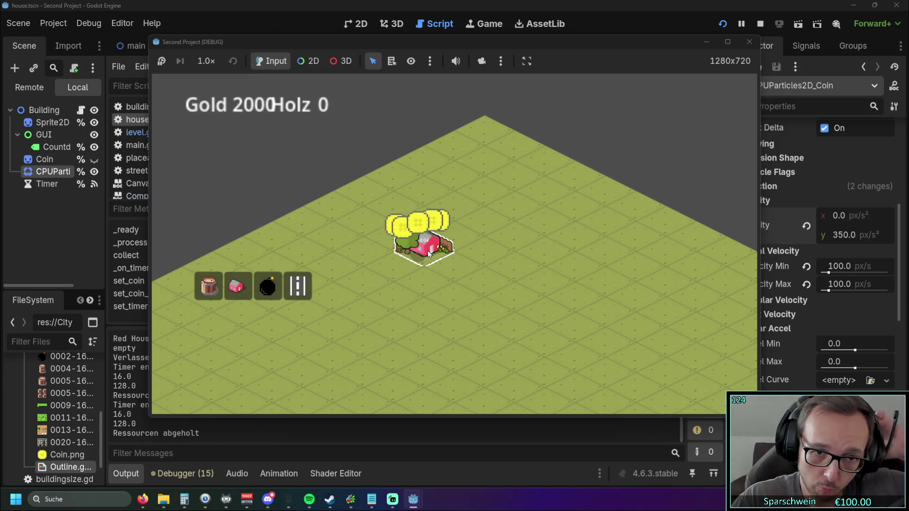
{"action": "left_click", "coordinate": [752, 47]}
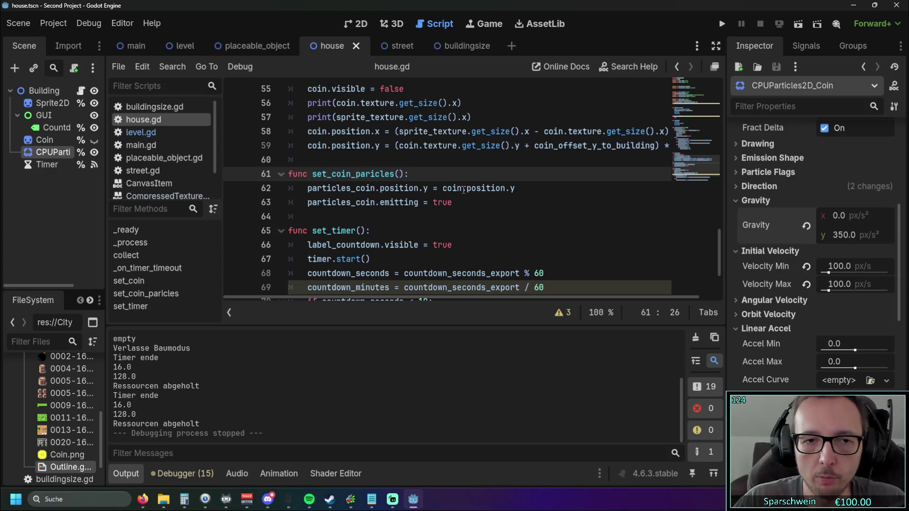
Run the game again, place a red house, collect its coins, and close it
{"action": "left_click", "coordinate": [722, 23]}
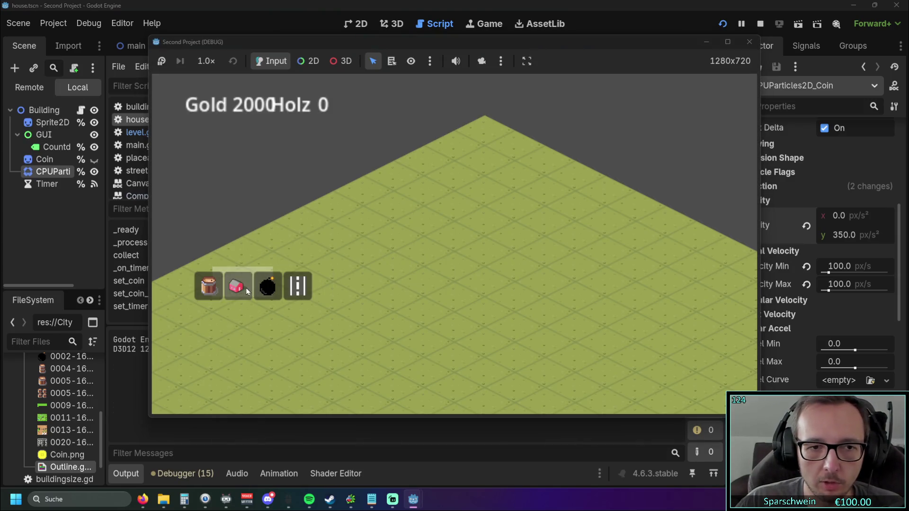
{"action": "left_click", "coordinate": [418, 246]}
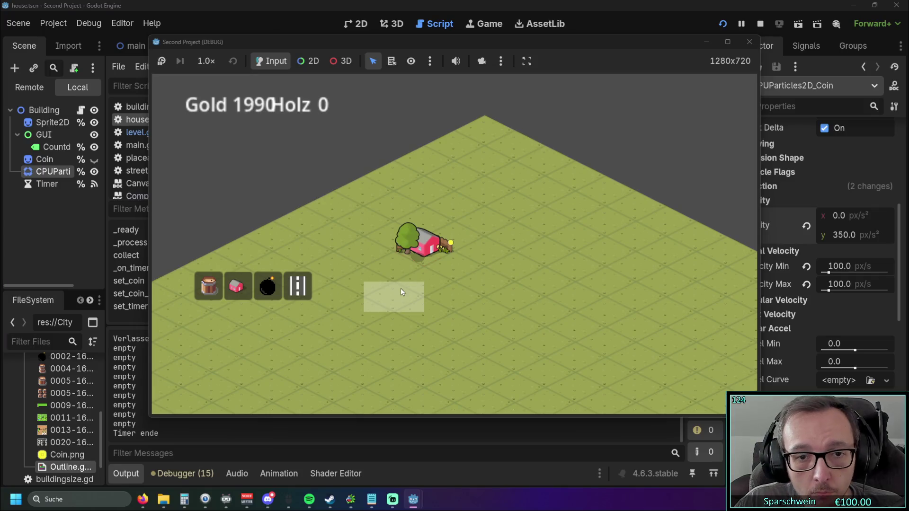
{"action": "left_click", "coordinate": [451, 245]}
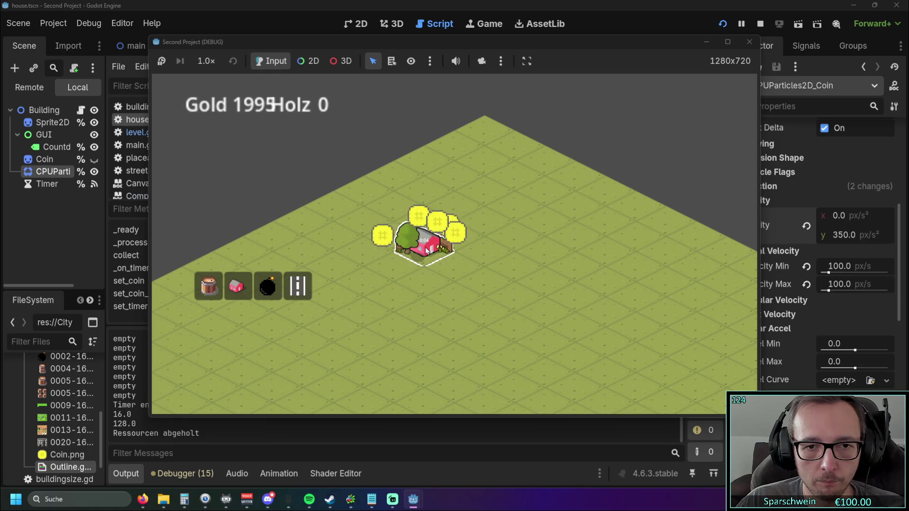
{"action": "left_click", "coordinate": [749, 42]}
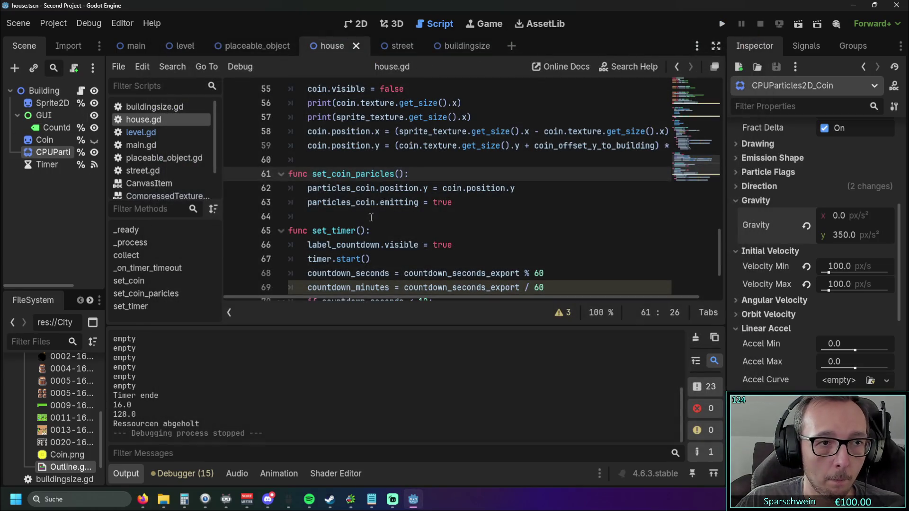
Read through house.gd's set_coin position code, then select the Sprite2D node
{"action": "scroll", "coordinate": [471, 228], "scroll_direction": "down", "scroll_amount": 2}
{"action": "scroll", "coordinate": [474, 236], "scroll_direction": "up", "scroll_amount": 5}
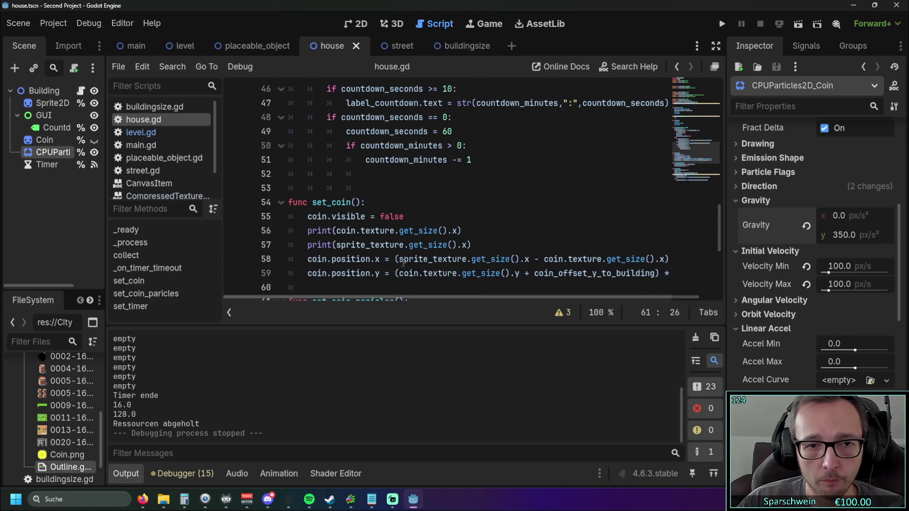
{"action": "scroll", "coordinate": [389, 246], "scroll_direction": "down", "scroll_amount": 1}
{"action": "scroll", "coordinate": [385, 245], "scroll_direction": "up", "scroll_amount": 1}
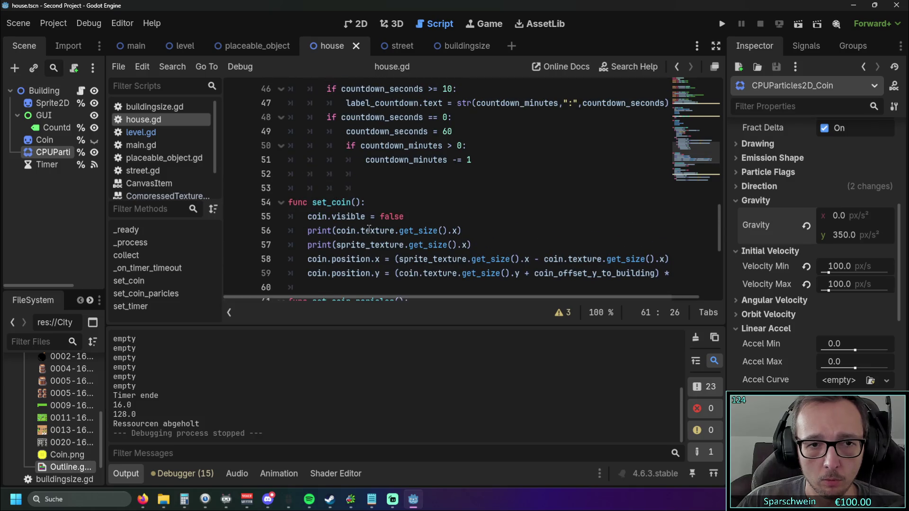
{"action": "scroll", "coordinate": [379, 242], "scroll_direction": "down", "scroll_amount": 1}
{"action": "scroll", "coordinate": [476, 297], "scroll_direction": "right", "scroll_amount": 1}
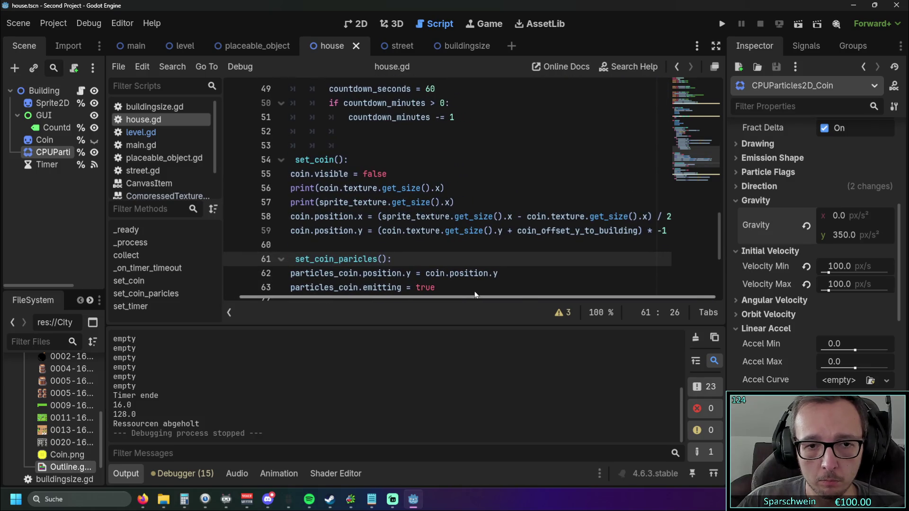
{"action": "scroll", "coordinate": [359, 287], "scroll_direction": "left", "scroll_amount": 1}
{"action": "scroll", "coordinate": [351, 287], "scroll_direction": "right", "scroll_amount": 1}
{"action": "scroll", "coordinate": [313, 283], "scroll_direction": "left", "scroll_amount": 1}
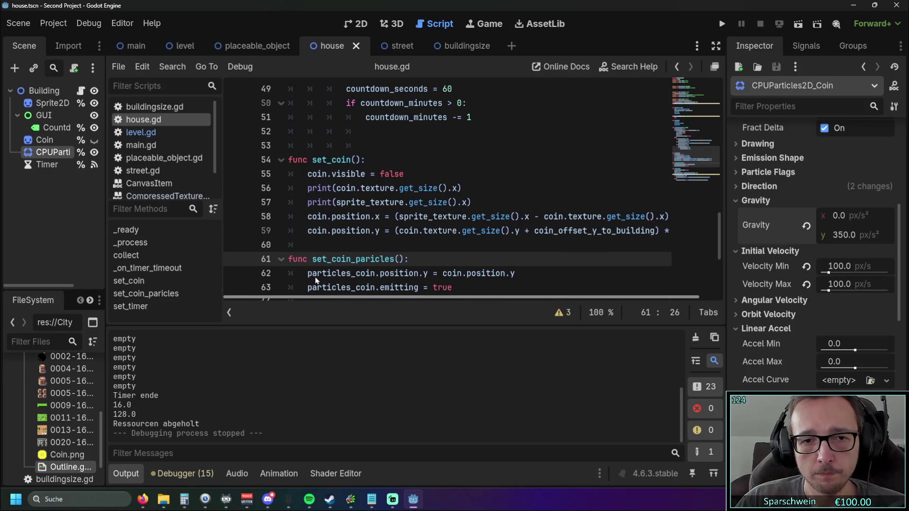
{"action": "scroll", "coordinate": [364, 279], "scroll_direction": "right", "scroll_amount": 1}
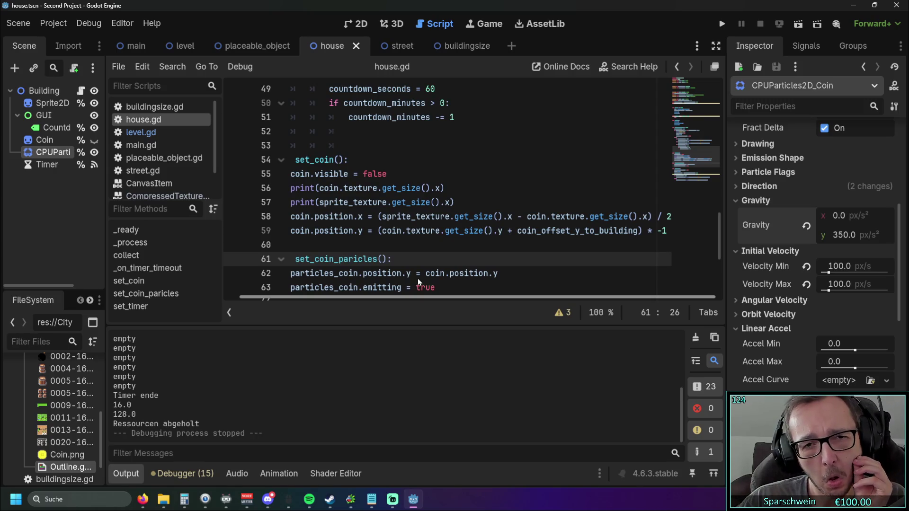
{"action": "scroll", "coordinate": [379, 278], "scroll_direction": "left", "scroll_amount": 1}
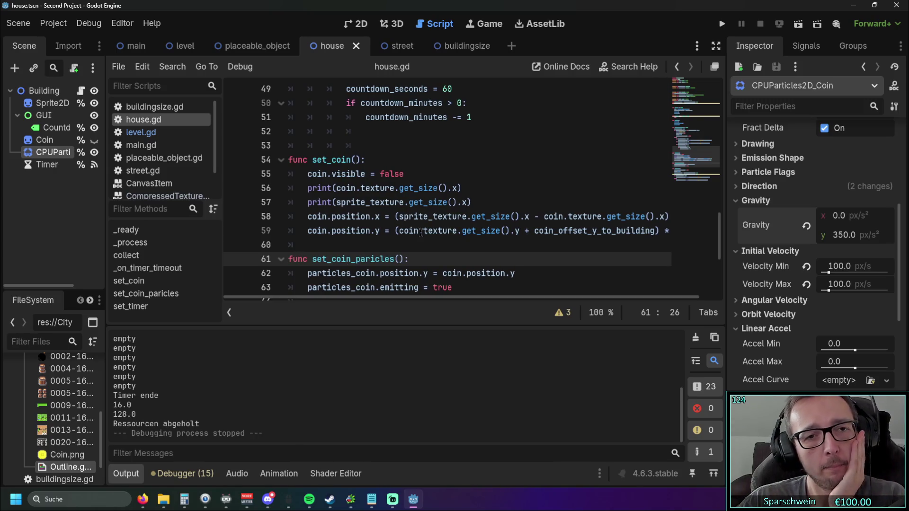
{"action": "scroll", "coordinate": [416, 232], "scroll_direction": "up", "scroll_amount": 3}
{"action": "scroll", "coordinate": [414, 234], "scroll_direction": "down", "scroll_amount": 3}
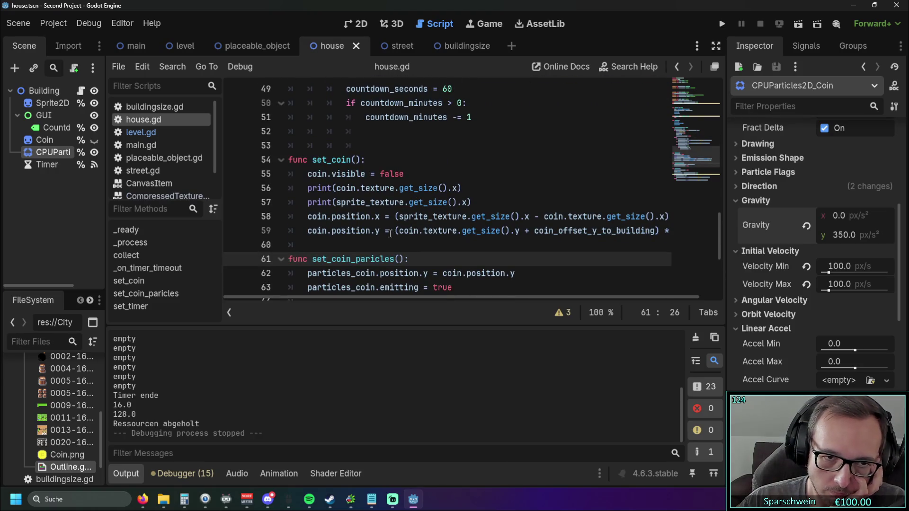
{"action": "mouse_move", "coordinate": [379, 186]}
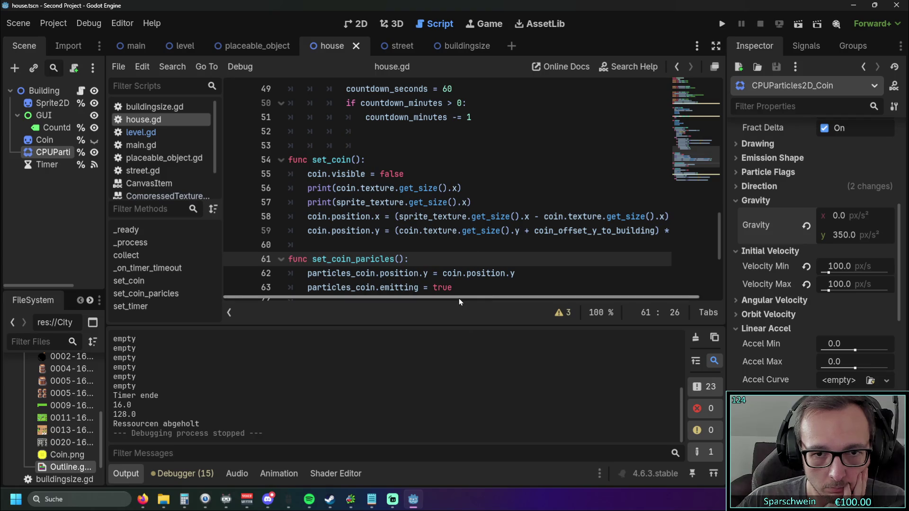
{"action": "scroll", "coordinate": [459, 298], "scroll_direction": "right", "scroll_amount": 1}
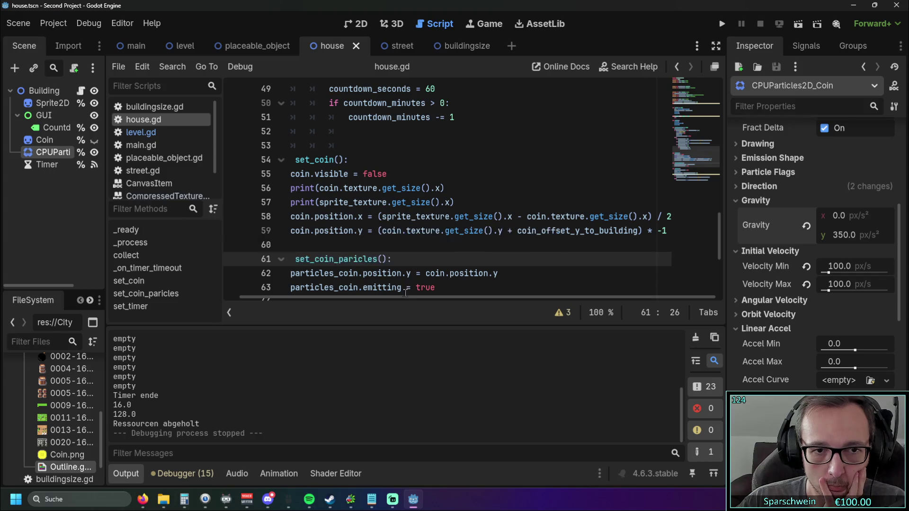
{"action": "scroll", "coordinate": [388, 297], "scroll_direction": "left", "scroll_amount": 1}
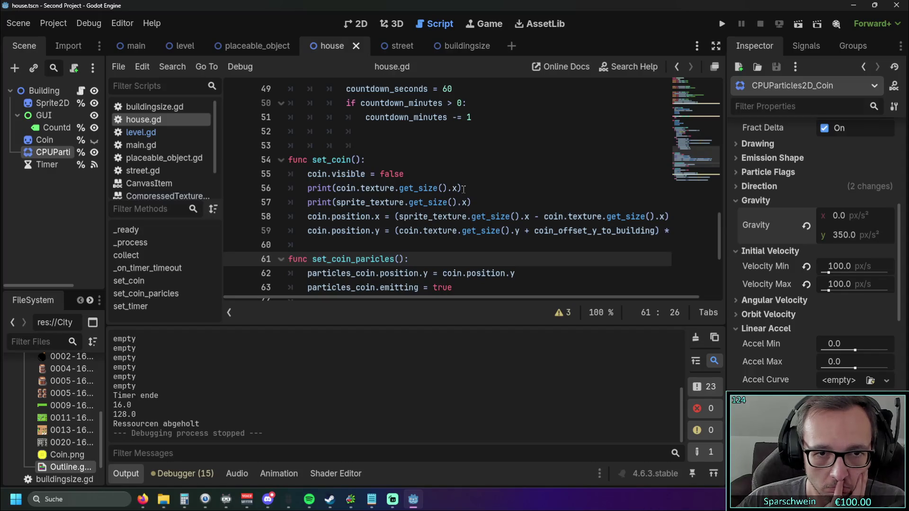
{"action": "scroll", "coordinate": [463, 297], "scroll_direction": "right", "scroll_amount": 1}
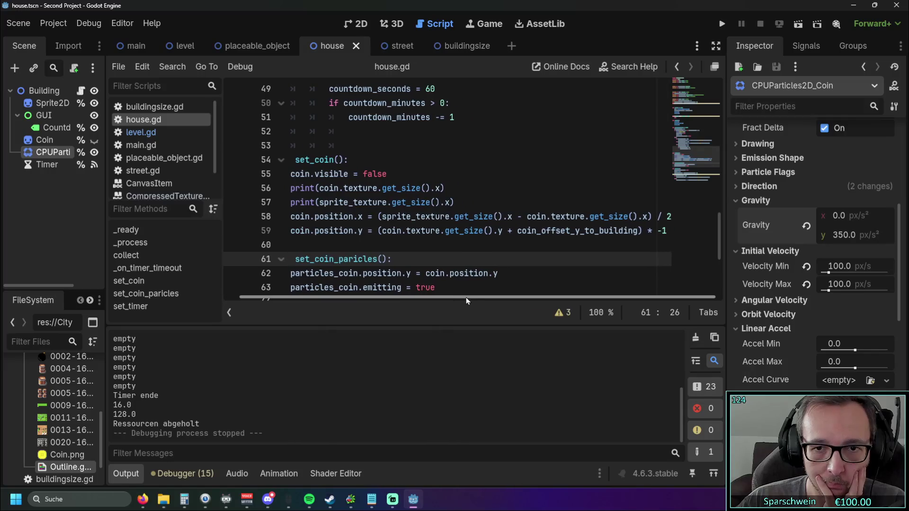
{"action": "scroll", "coordinate": [442, 294], "scroll_direction": "left", "scroll_amount": 1}
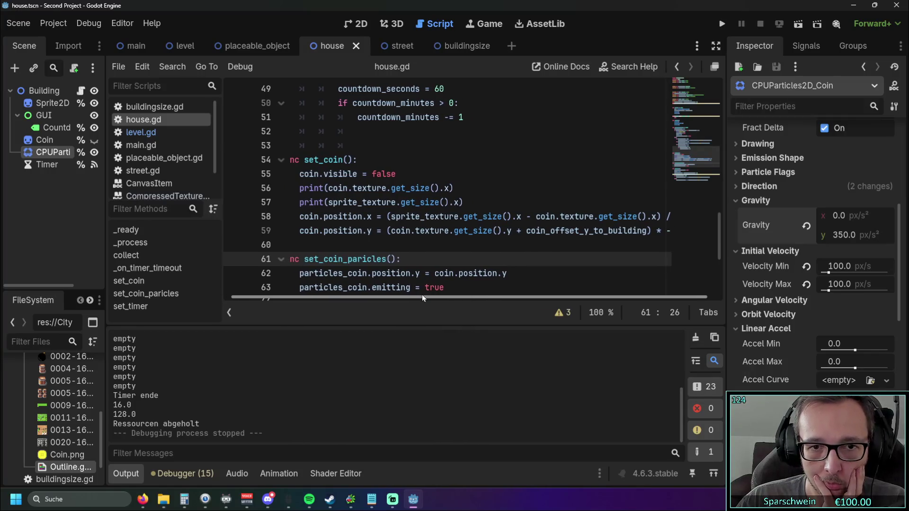
{"action": "scroll", "coordinate": [402, 237], "scroll_direction": "up", "scroll_amount": 4}
{"action": "scroll", "coordinate": [405, 208], "scroll_direction": "down", "scroll_amount": 6}
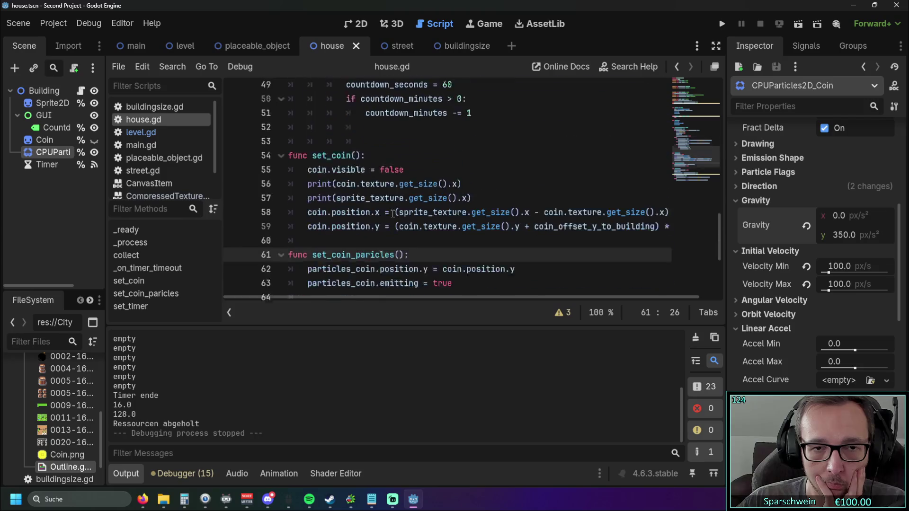
{"action": "scroll", "coordinate": [417, 202], "scroll_direction": "down", "scroll_amount": 5}
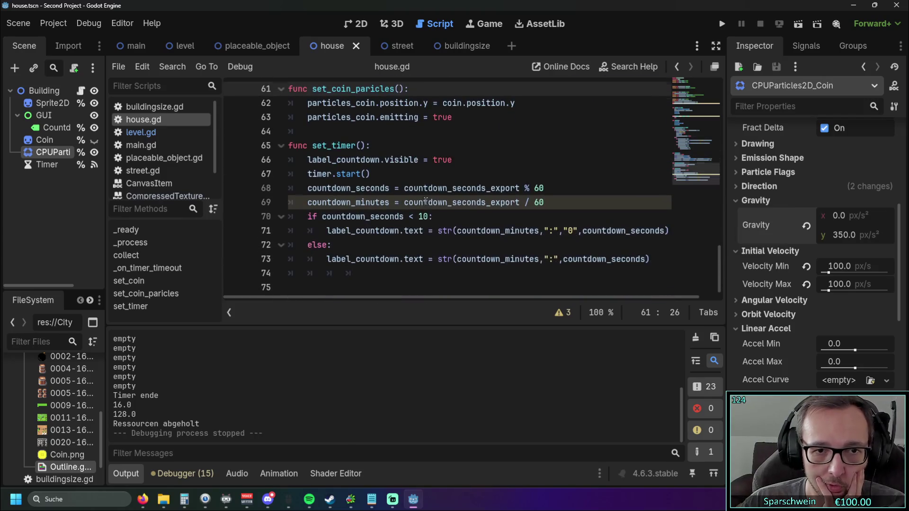
{"action": "scroll", "coordinate": [427, 201], "scroll_direction": "up", "scroll_amount": 5}
{"action": "scroll", "coordinate": [416, 205], "scroll_direction": "down", "scroll_amount": 1}
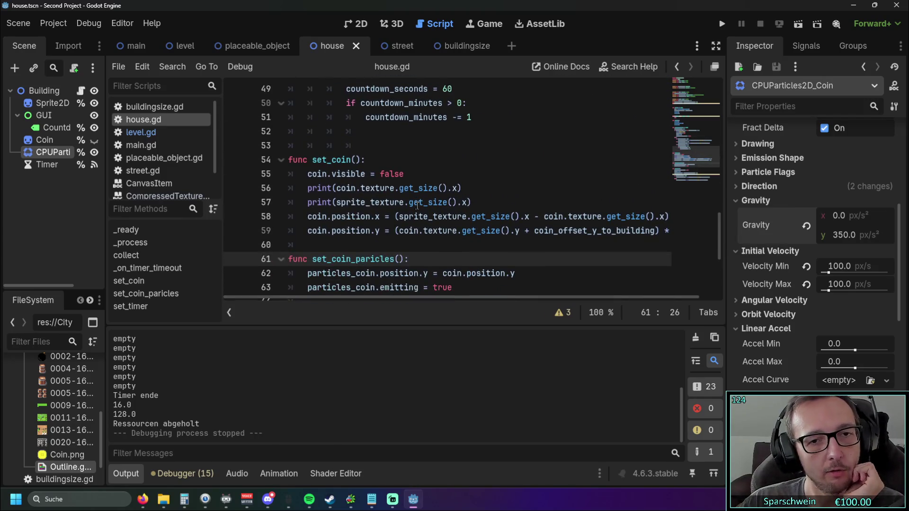
{"action": "left_click", "coordinate": [53, 104]}
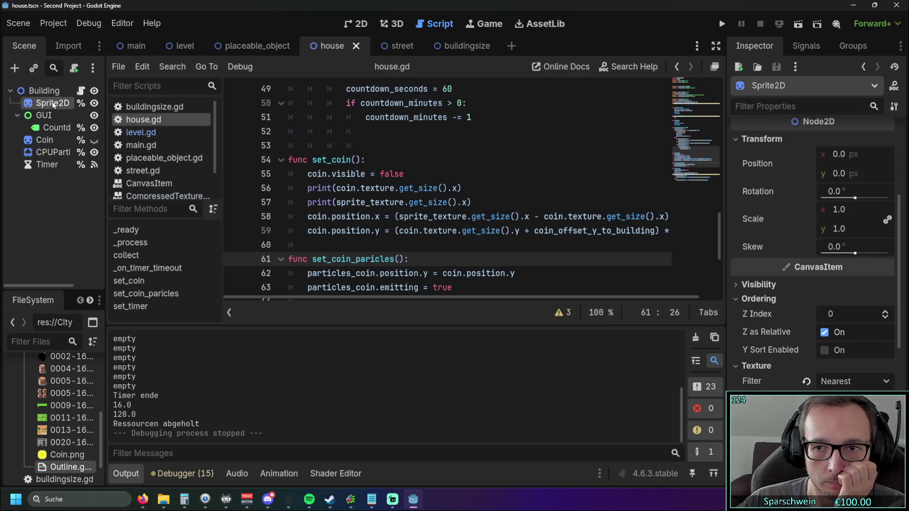
Confirm a Sprite2D scale of 3.0 and test the enlarged red house in-game
{"action": "left_click", "coordinate": [838, 210]}
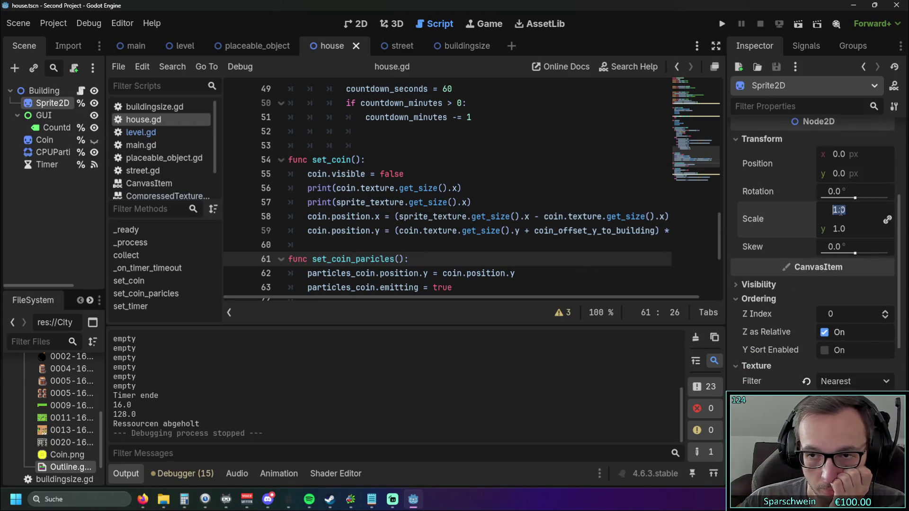
{"action": "type", "text": "3"}
{"action": "key", "text": "Return"}
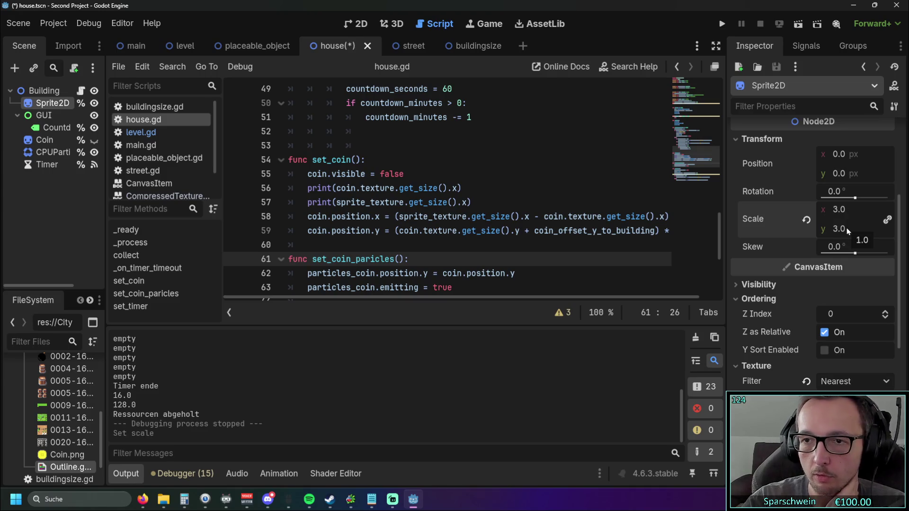
{"action": "left_click", "coordinate": [721, 24]}
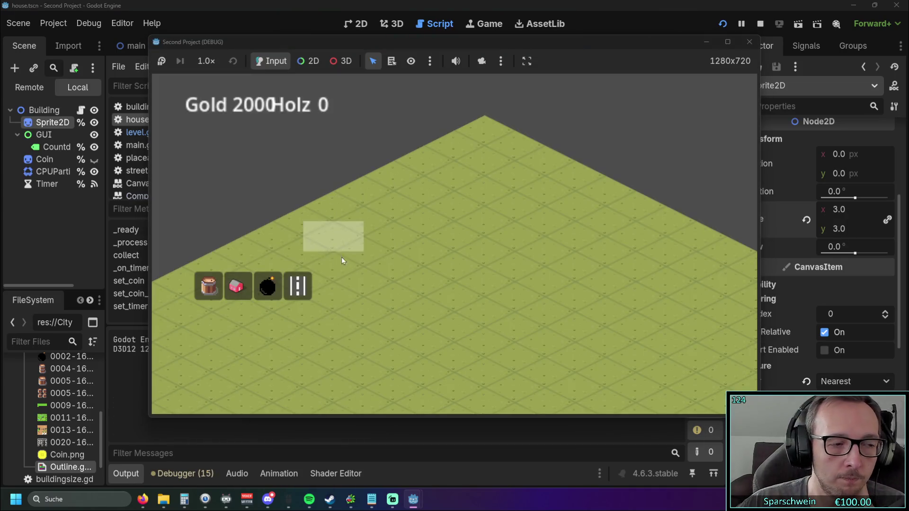
{"action": "left_click", "coordinate": [421, 269]}
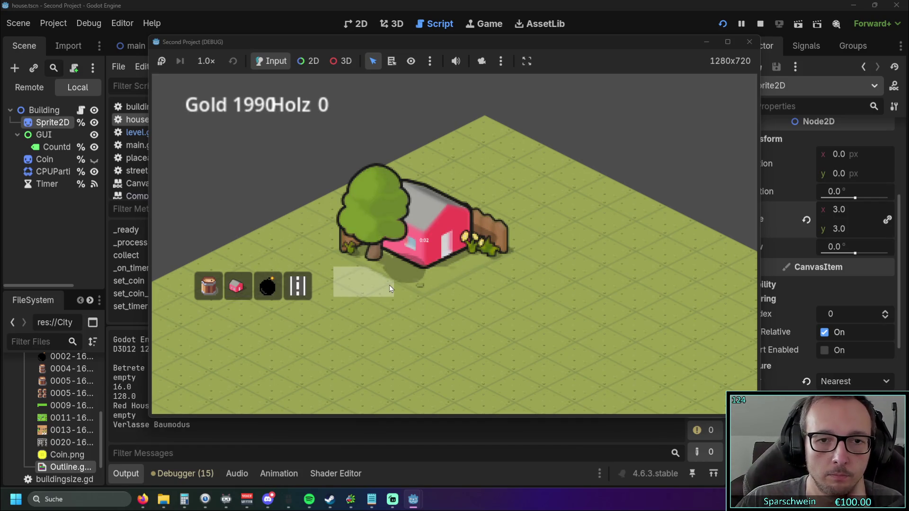
{"action": "left_click", "coordinate": [427, 254]}
Reset the Sprite2D scale to 1.0
{"action": "left_click", "coordinate": [750, 43]}
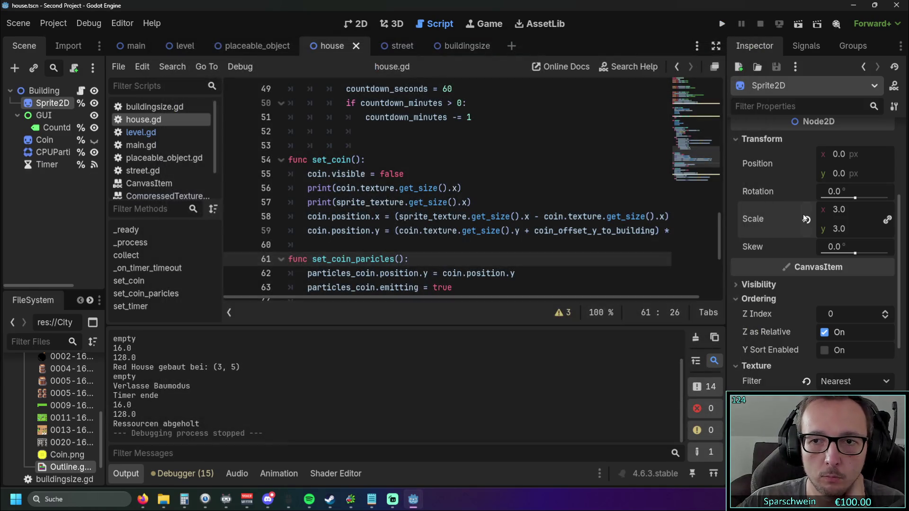
{"action": "type", "text": "1"}
{"action": "key", "text": "Return"}
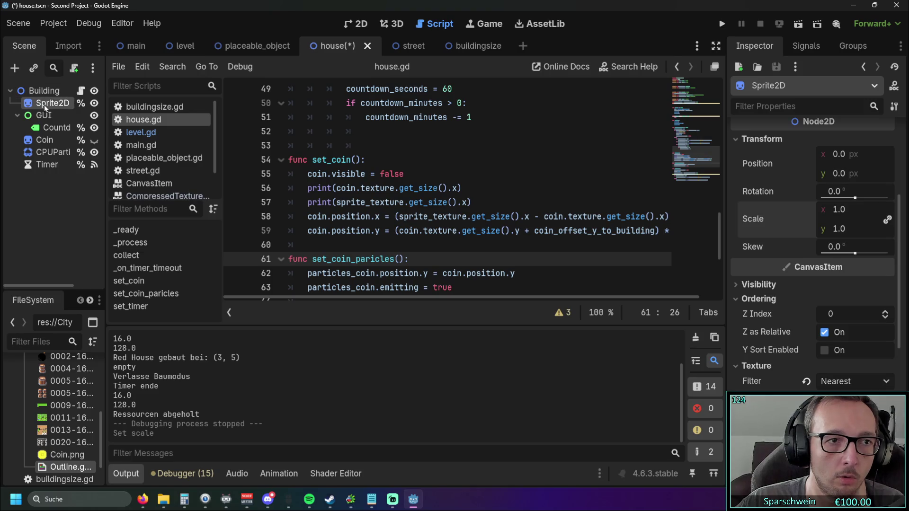
Set the Coin node's scale to 3.0
{"action": "left_click", "coordinate": [49, 140]}
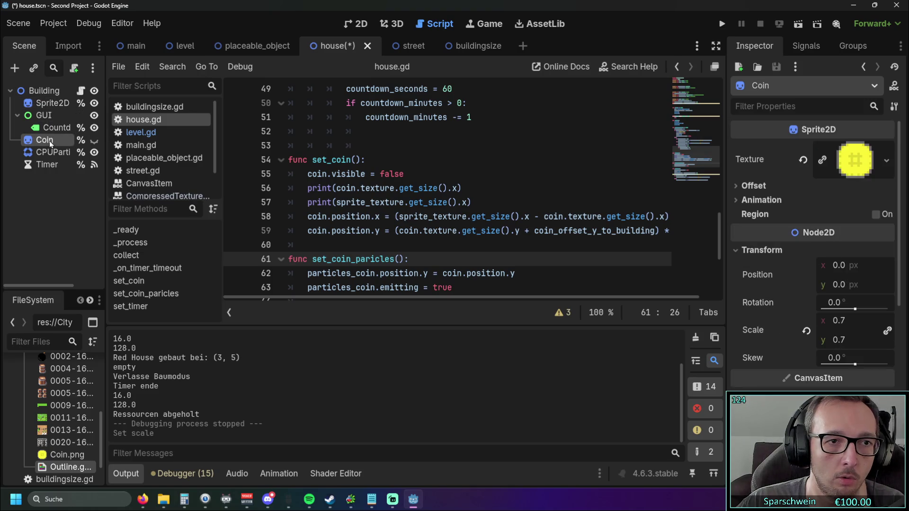
{"action": "left_click", "coordinate": [845, 322]}
{"action": "type", "text": "3"}
{"action": "key", "text": "Return"}
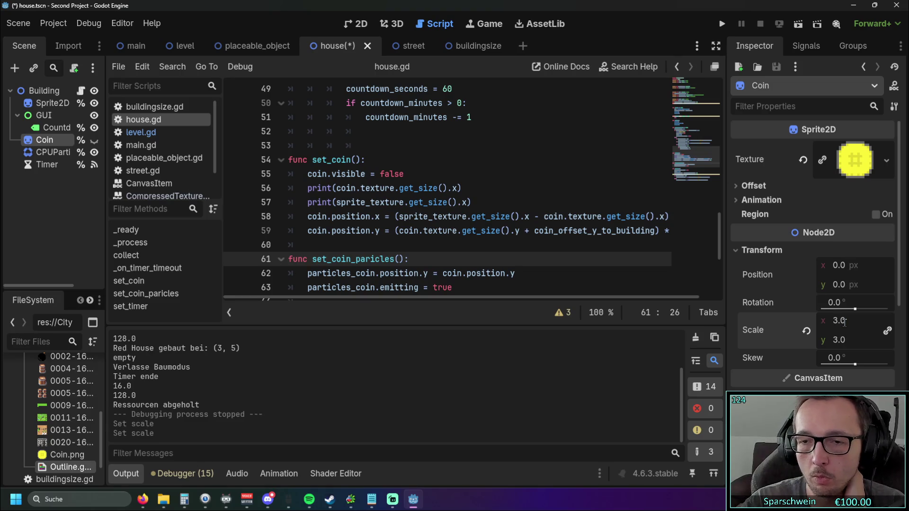
Run the game, place a red house and collect its enlarged coin
{"action": "left_click", "coordinate": [722, 23]}
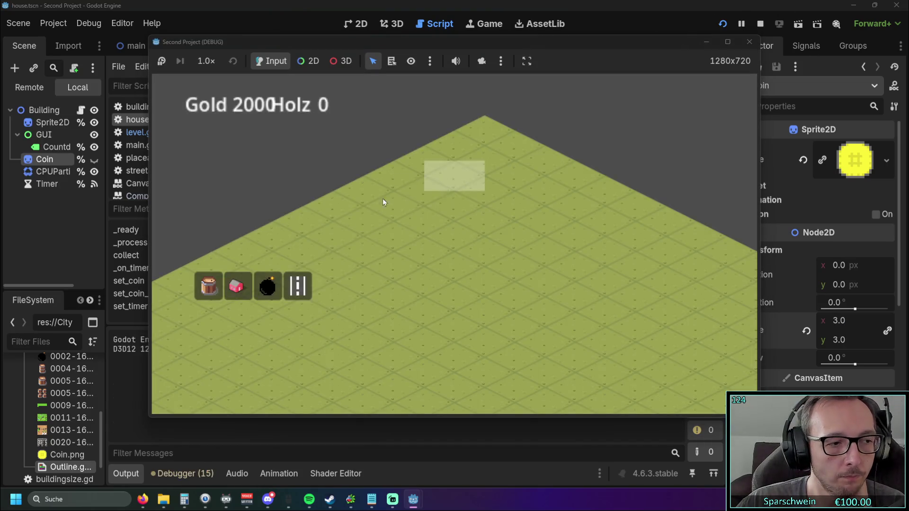
{"action": "left_click", "coordinate": [424, 260]}
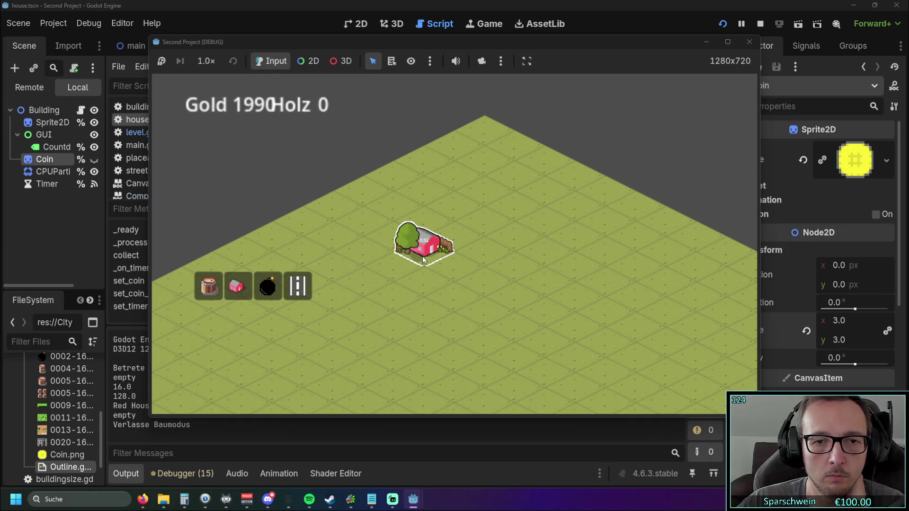
{"action": "left_click", "coordinate": [420, 257]}
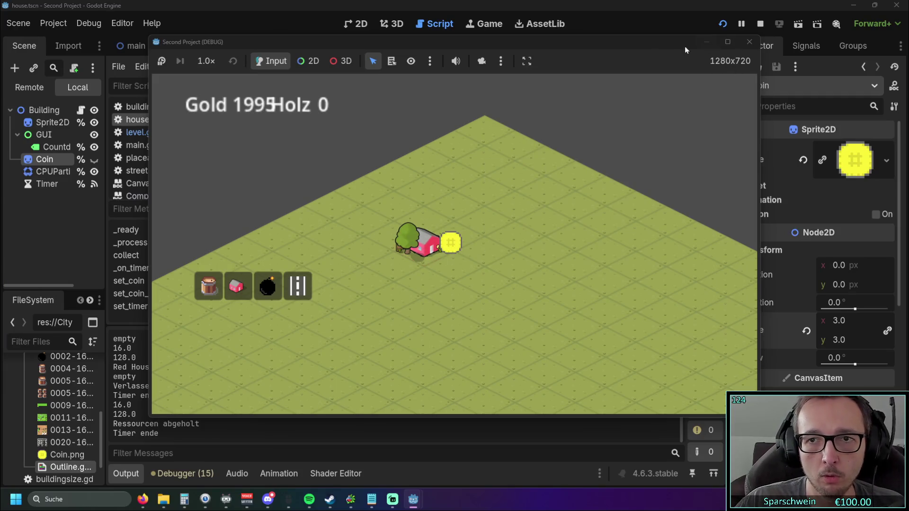
{"action": "left_click_drag", "start_coordinate": [650, 47], "coordinate": [596, 48]}
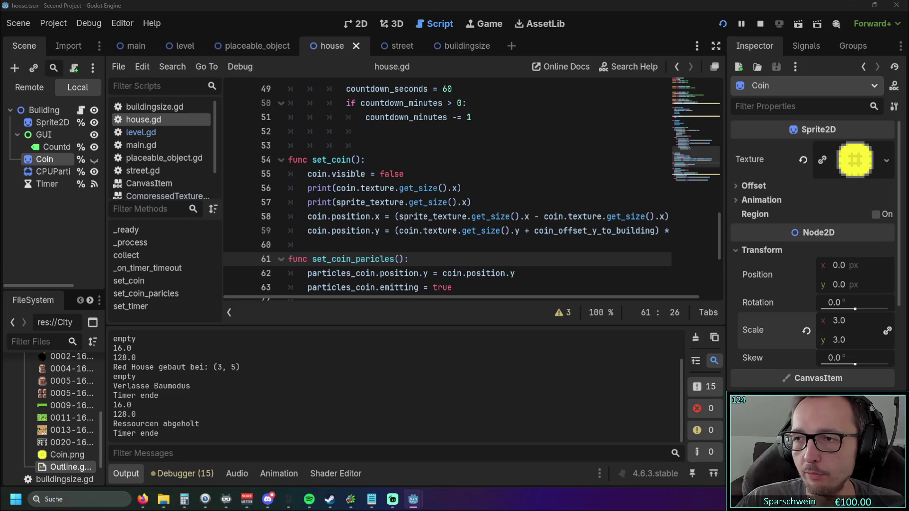
Stop the test run and bring house.gd's set_coin function back into view
{"action": "scroll", "coordinate": [501, 219], "scroll_direction": "down", "scroll_amount": 4}
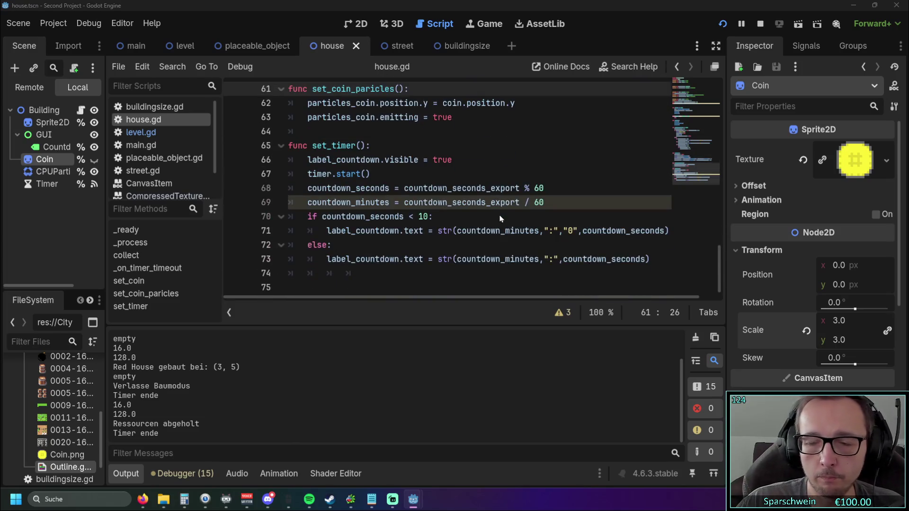
{"action": "scroll", "coordinate": [502, 220], "scroll_direction": "up", "scroll_amount": 1}
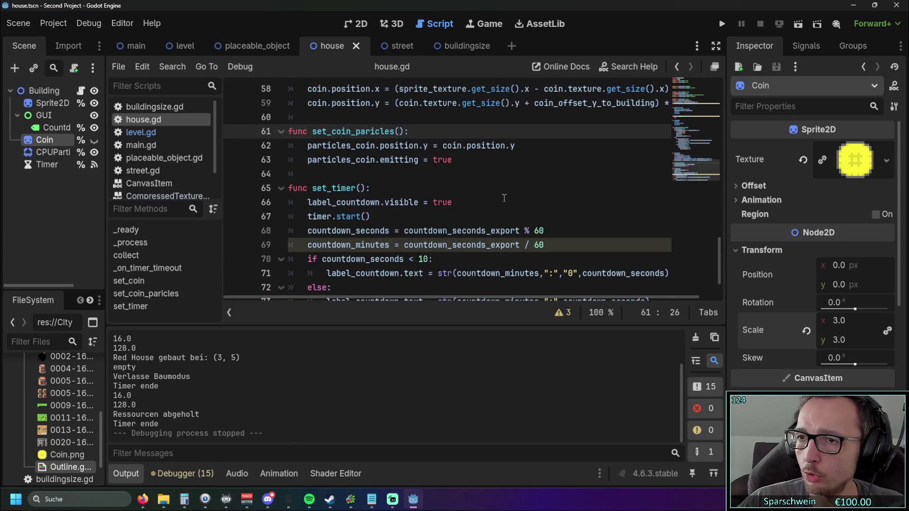
{"action": "left_click", "coordinate": [457, 230]}
{"action": "scroll", "coordinate": [457, 229], "scroll_direction": "up", "scroll_amount": 11}
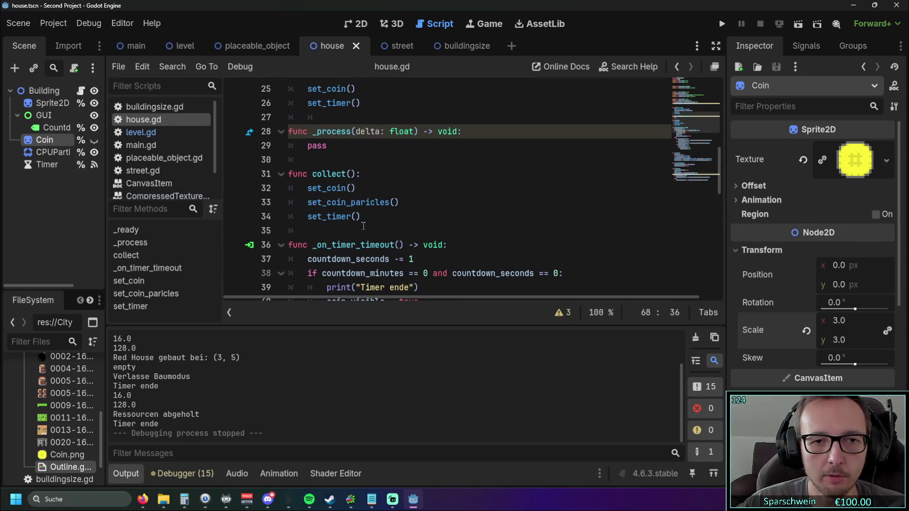
{"action": "scroll", "coordinate": [381, 215], "scroll_direction": "up", "scroll_amount": 3}
{"action": "scroll", "coordinate": [380, 214], "scroll_direction": "down", "scroll_amount": 4}
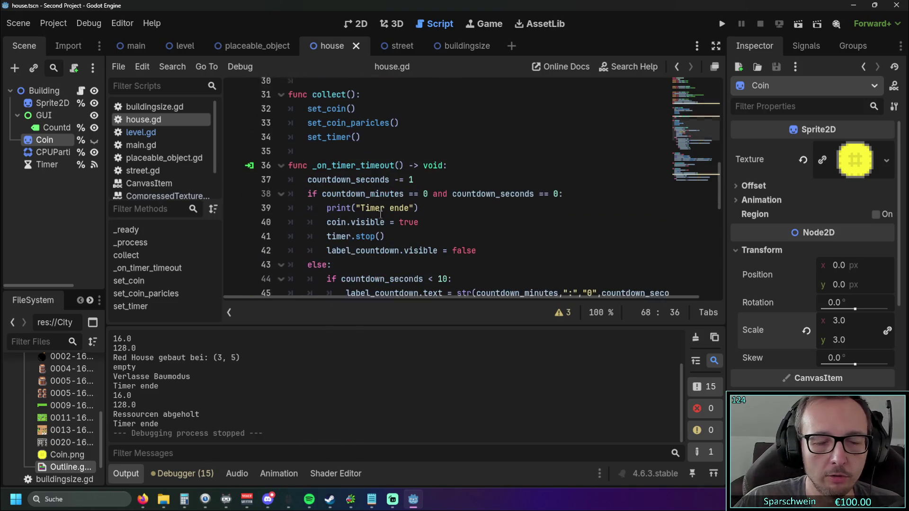
{"action": "scroll", "coordinate": [382, 213], "scroll_direction": "down", "scroll_amount": 6}
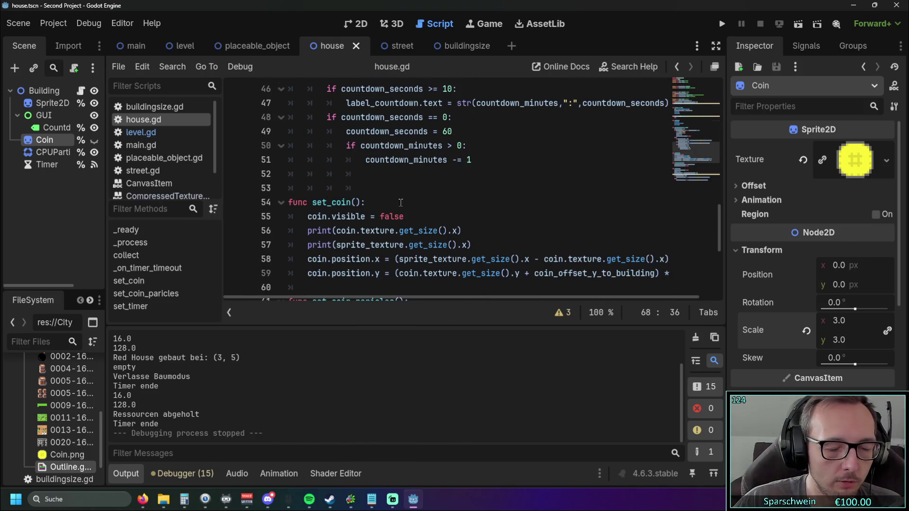
{"action": "scroll", "coordinate": [403, 209], "scroll_direction": "down", "scroll_amount": 1}
{"action": "scroll", "coordinate": [426, 216], "scroll_direction": "down", "scroll_amount": 1}
{"action": "scroll", "coordinate": [442, 221], "scroll_direction": "up", "scroll_amount": 1}
{"action": "left_click_drag", "start_coordinate": [374, 297], "coordinate": [401, 296]}
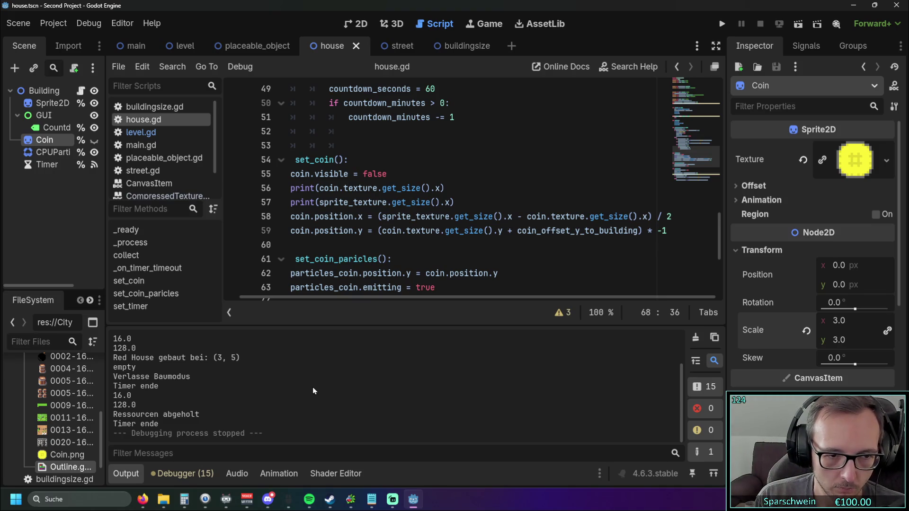
On line 58, add /2 after sprite_texture.get_size().x, tighten ') / 2' to ')/2', then run the game
{"action": "left_click", "coordinate": [516, 216]}
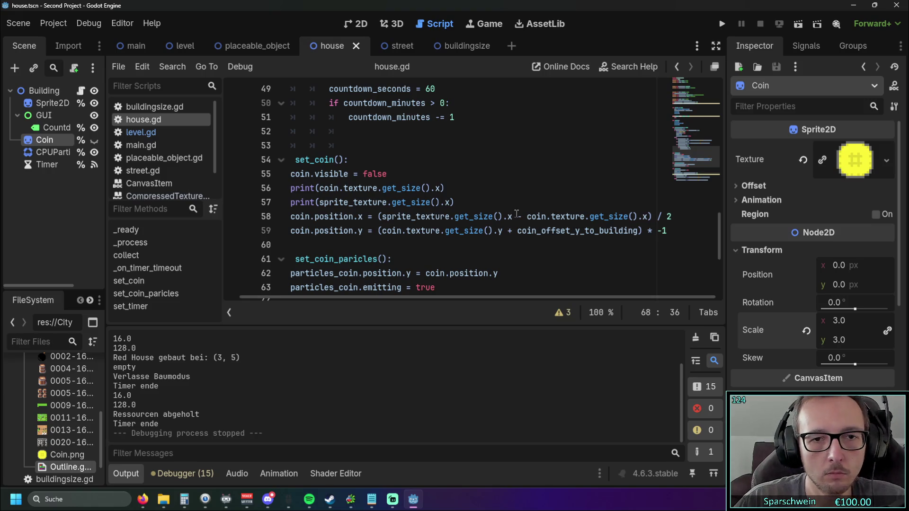
{"action": "type", "text": "/2"}
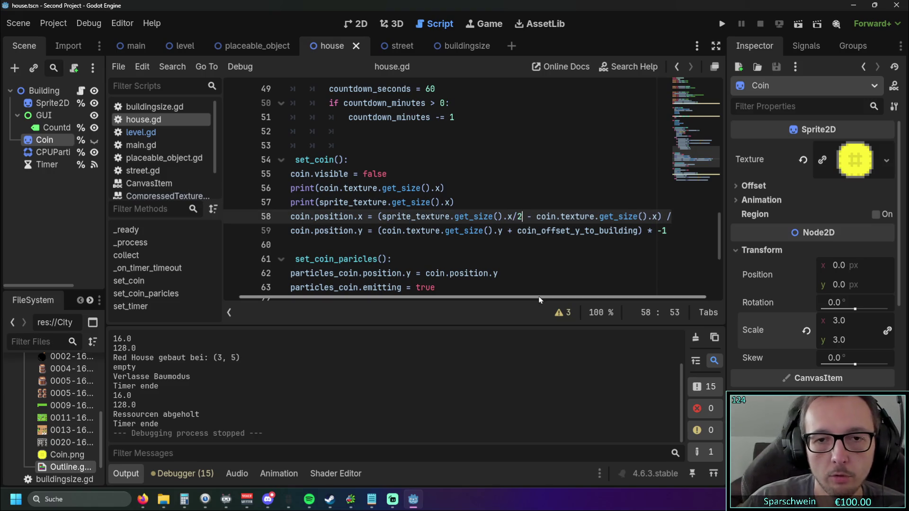
{"action": "scroll", "coordinate": [496, 300], "scroll_direction": "right", "scroll_amount": 1}
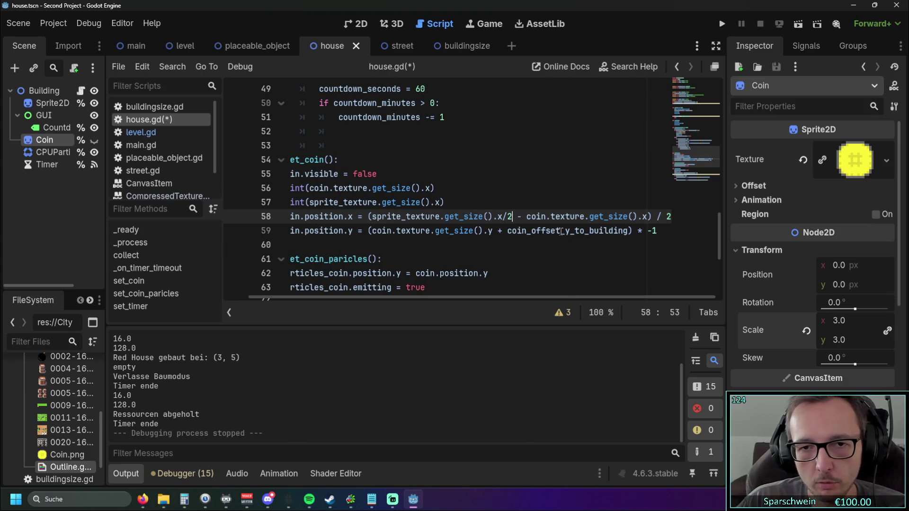
{"action": "left_click", "coordinate": [657, 216]}
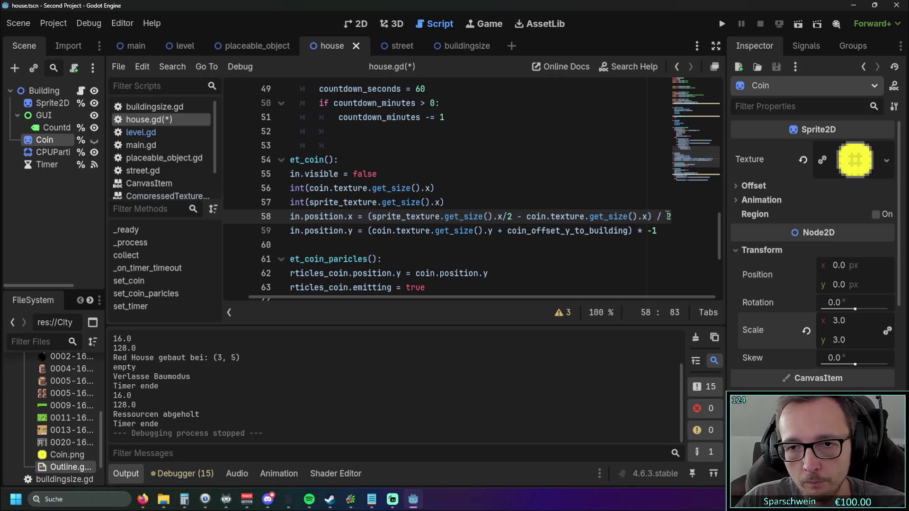
{"action": "key", "text": "Delete"}
{"action": "key", "text": "BackSpace"}
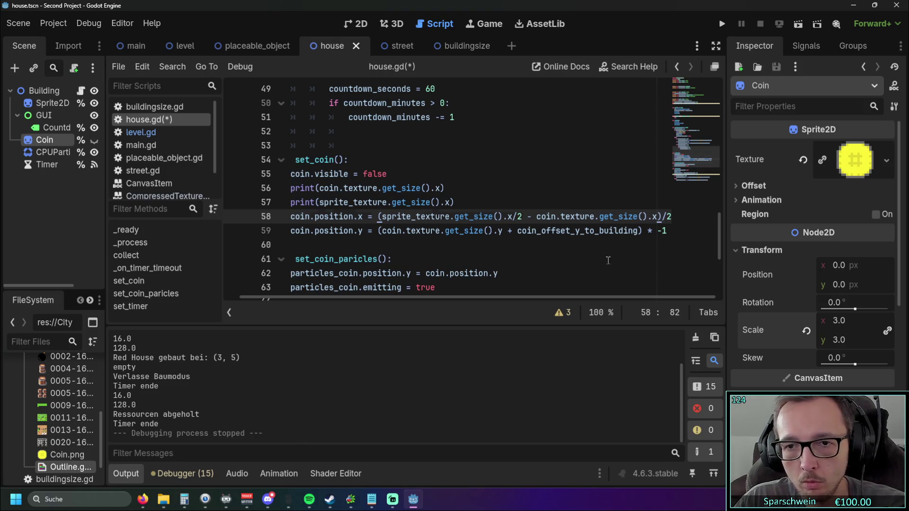
{"action": "left_click", "coordinate": [663, 259]}
{"action": "left_click", "coordinate": [721, 24]}
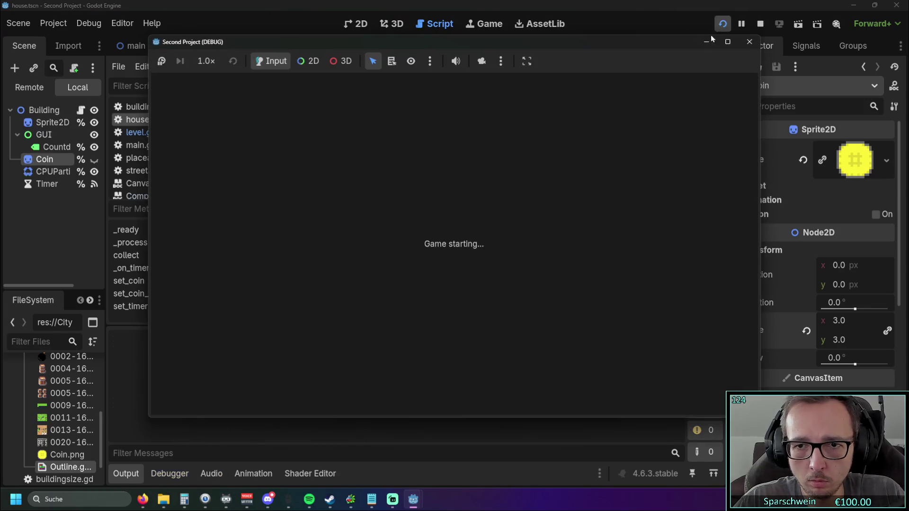
Build a red house in the running game to check the coin's position, then close the game
{"action": "left_click", "coordinate": [246, 283]}
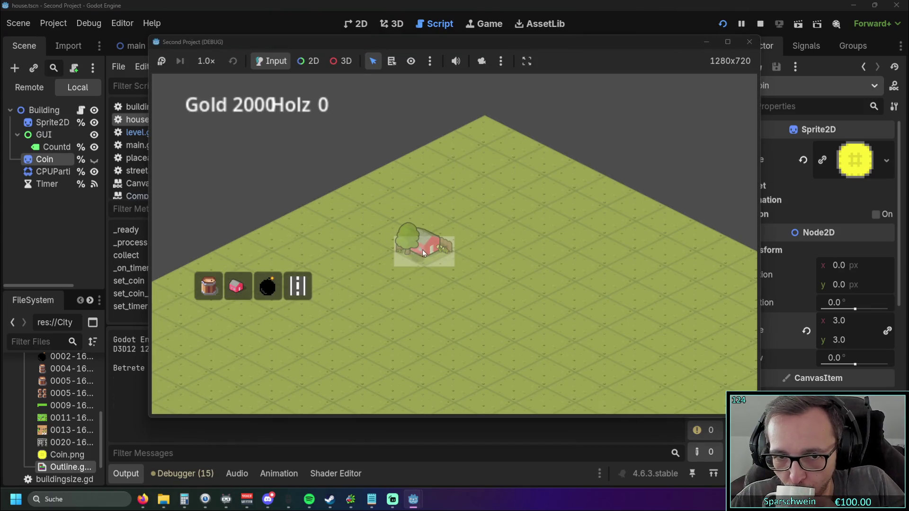
{"action": "left_click", "coordinate": [422, 249]}
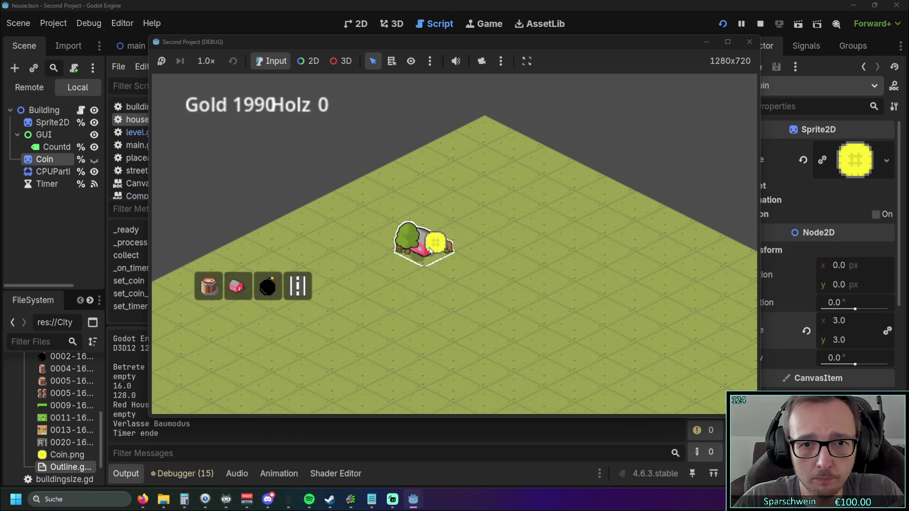
{"action": "left_click", "coordinate": [749, 42]}
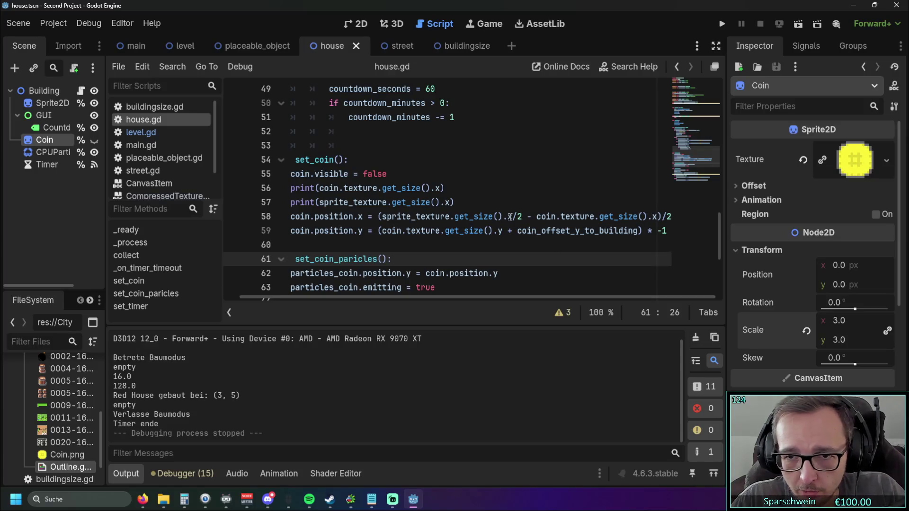
{"action": "left_click", "coordinate": [662, 216]}
Delete the outer parentheses from the x-position formula on line 58 and run the game
{"action": "key", "text": "BackSpace"}
{"action": "left_click", "coordinate": [382, 217]}
{"action": "key", "text": "BackSpace"}
{"action": "left_click", "coordinate": [721, 24]}
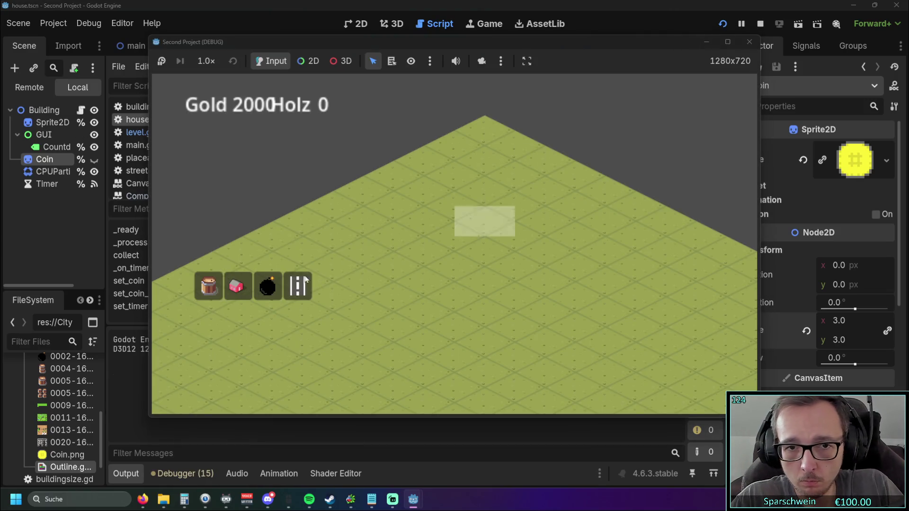
Place a bomb and a red house, collect the house's coin, then stop the game
{"action": "left_click", "coordinate": [268, 286]}
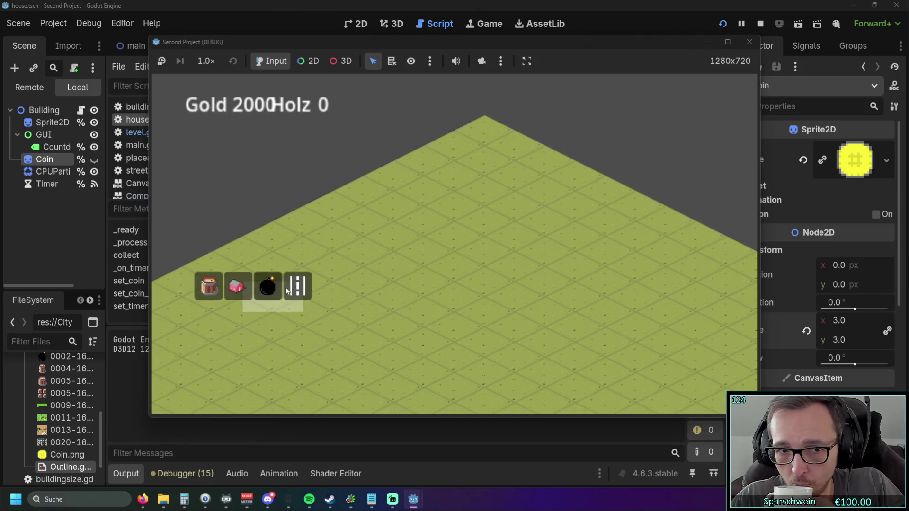
{"action": "left_click", "coordinate": [427, 248]}
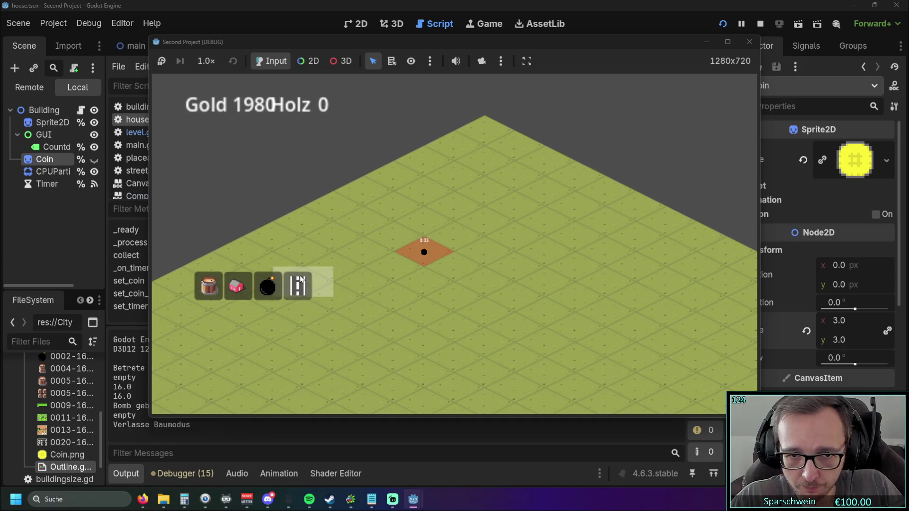
{"action": "left_click", "coordinate": [237, 287]}
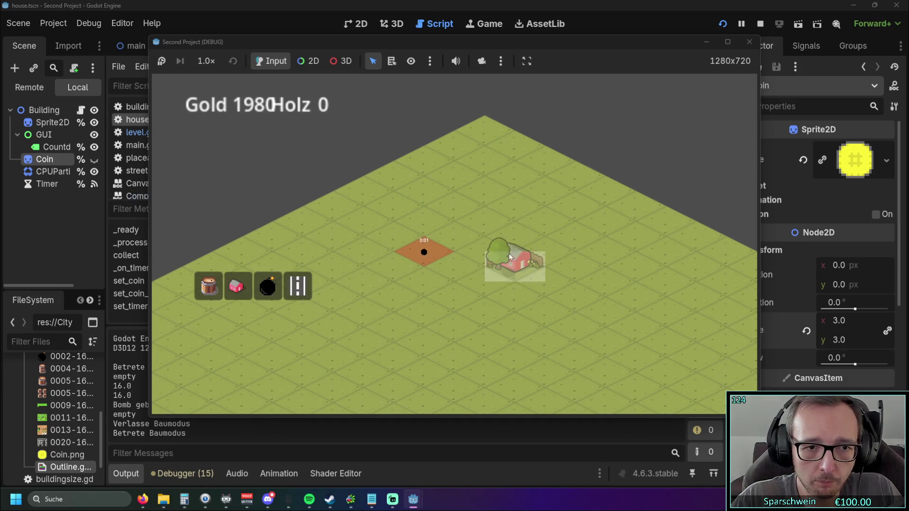
{"action": "left_click", "coordinate": [545, 245]}
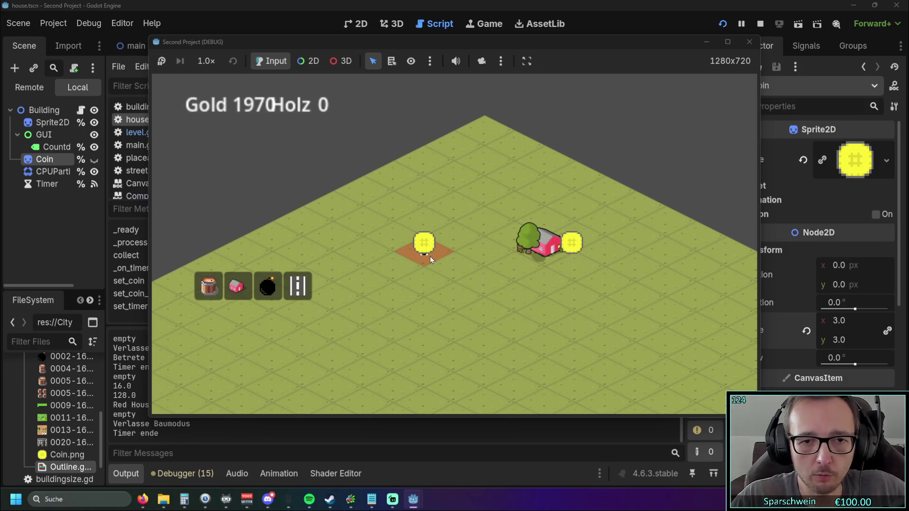
{"action": "left_click", "coordinate": [558, 257]}
{"action": "key", "text": "F8"}
{"action": "left_click", "coordinate": [516, 217]}
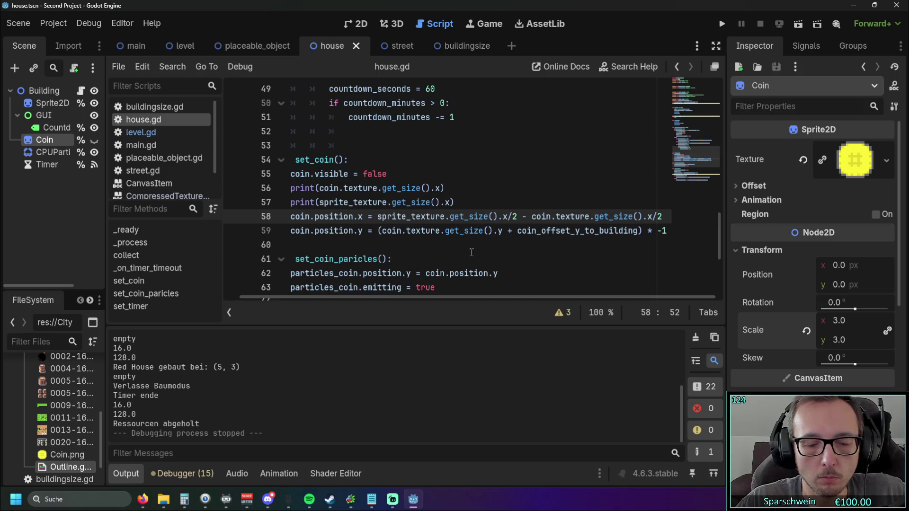
{"action": "scroll", "coordinate": [437, 299], "scroll_direction": "left", "scroll_amount": 2}
{"action": "scroll", "coordinate": [439, 303], "scroll_direction": "right", "scroll_amount": 2}
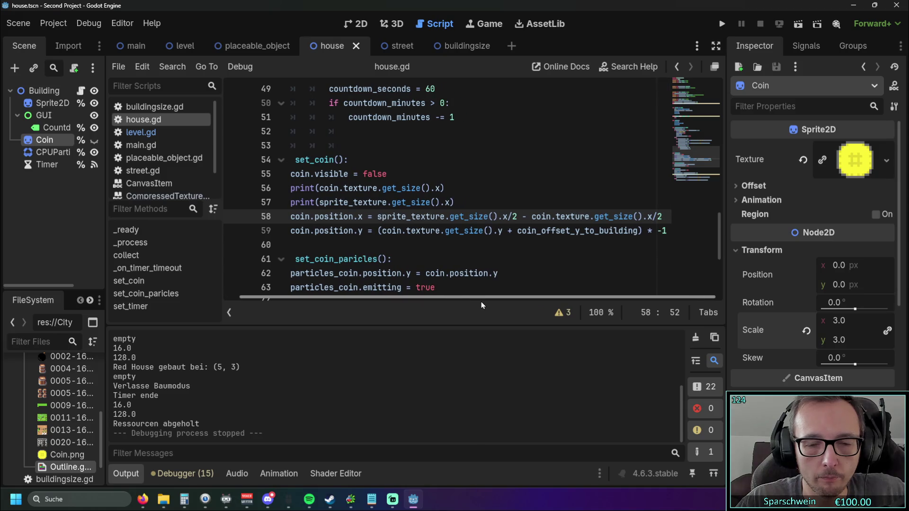